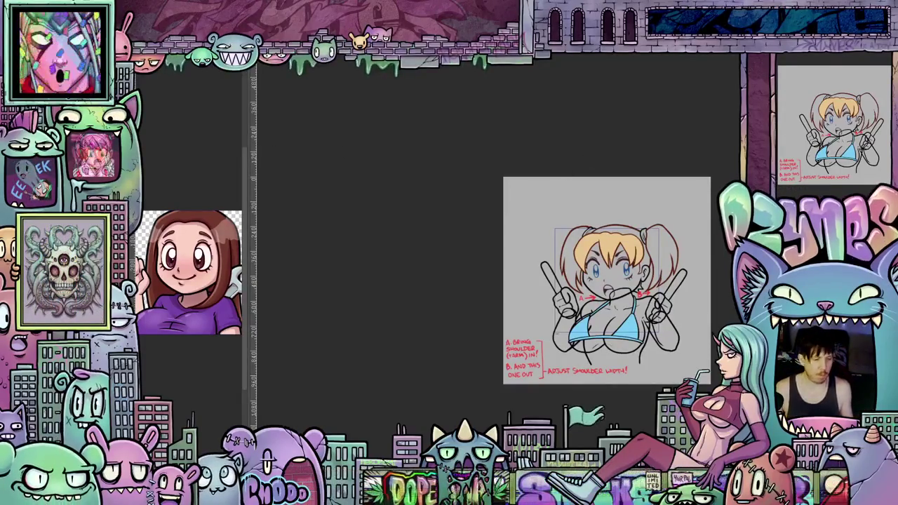
Zoom in on the face, shoulders and the red A/B shoulder-width notes
{"action": "scroll", "coordinate": [649, 309], "scroll_direction": "up", "scroll_amount": 1}
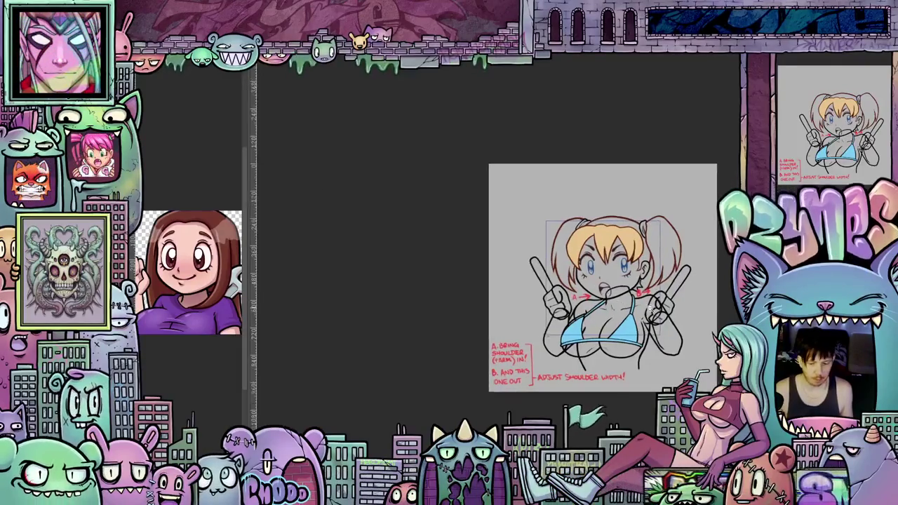
{"action": "scroll", "coordinate": [679, 310], "scroll_direction": "up", "scroll_amount": 1}
{"action": "scroll", "coordinate": [601, 267], "scroll_direction": "up", "scroll_amount": 2}
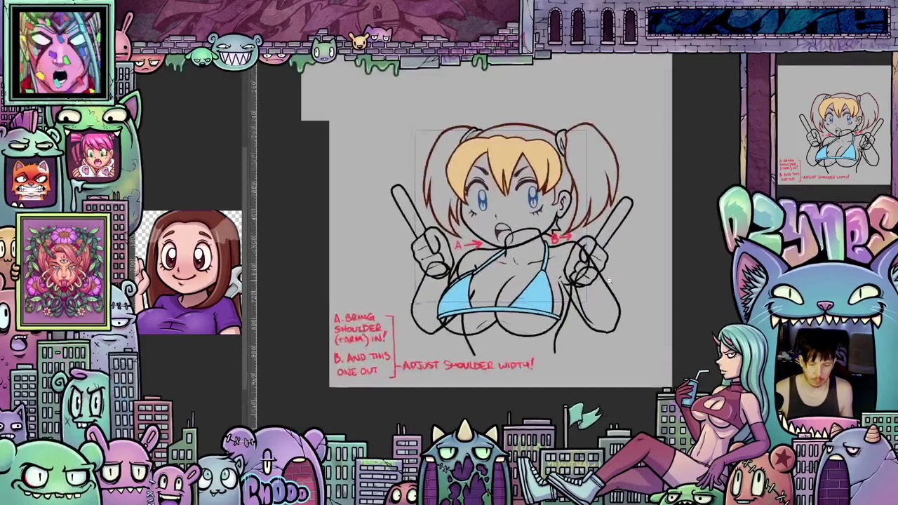
{"action": "scroll", "coordinate": [601, 267], "scroll_direction": "up", "scroll_amount": 1}
{"action": "scroll", "coordinate": [603, 270], "scroll_direction": "up", "scroll_amount": 1}
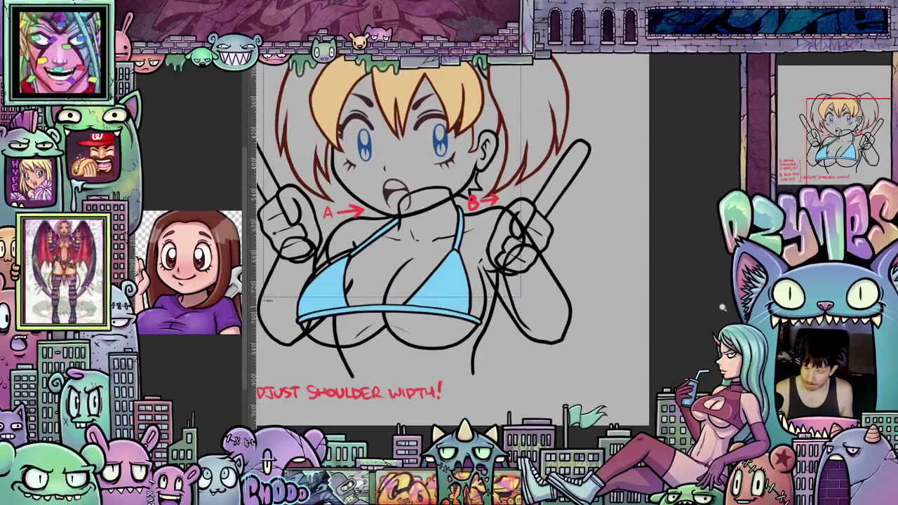
{"action": "scroll", "coordinate": [718, 309], "scroll_direction": "down", "scroll_amount": 1}
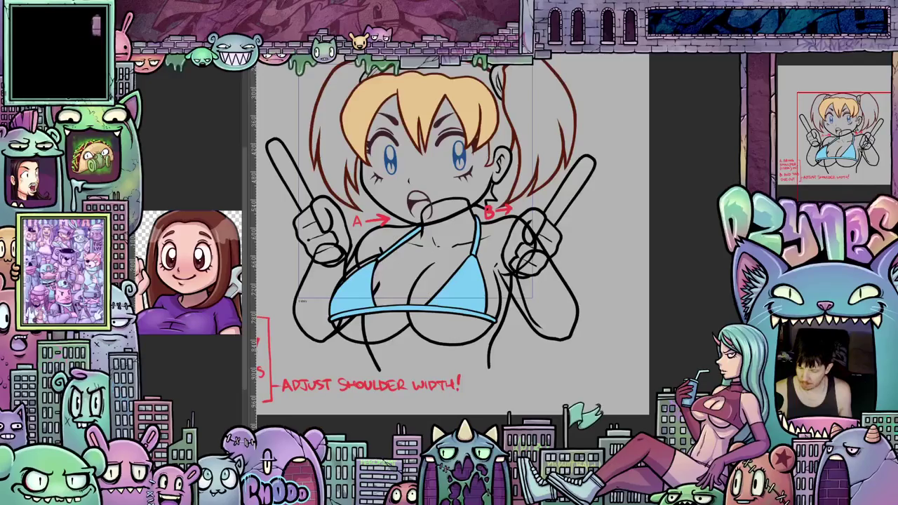
{"action": "scroll", "coordinate": [651, 291], "scroll_direction": "up", "scroll_amount": 1}
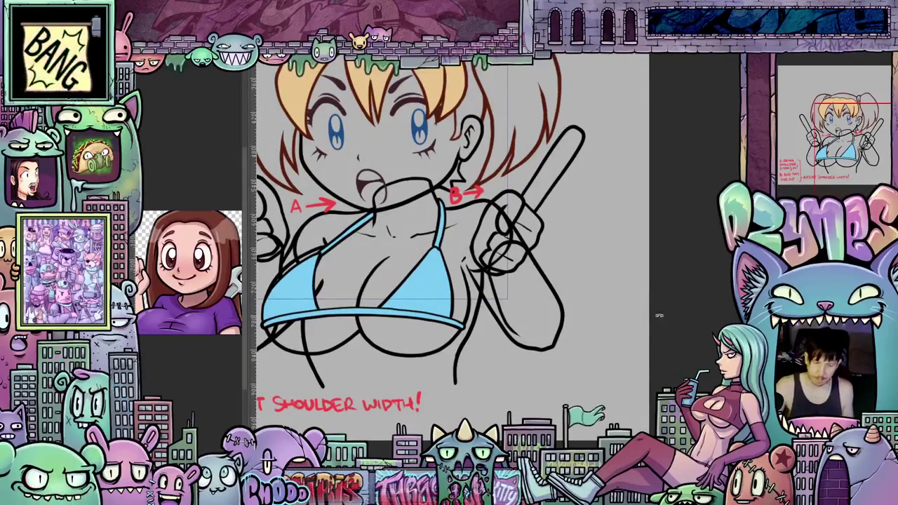
{"action": "left_click_drag", "start_coordinate": [651, 291], "coordinate": [530, 263]}
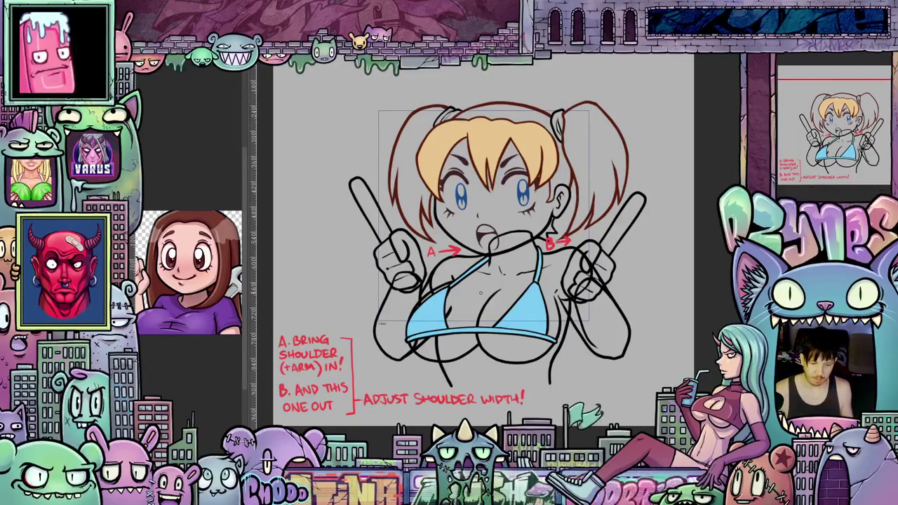
{"action": "scroll", "coordinate": [558, 293], "scroll_direction": "down", "scroll_amount": 2}
{"action": "left_click_drag", "start_coordinate": [558, 293], "coordinate": [538, 289]}
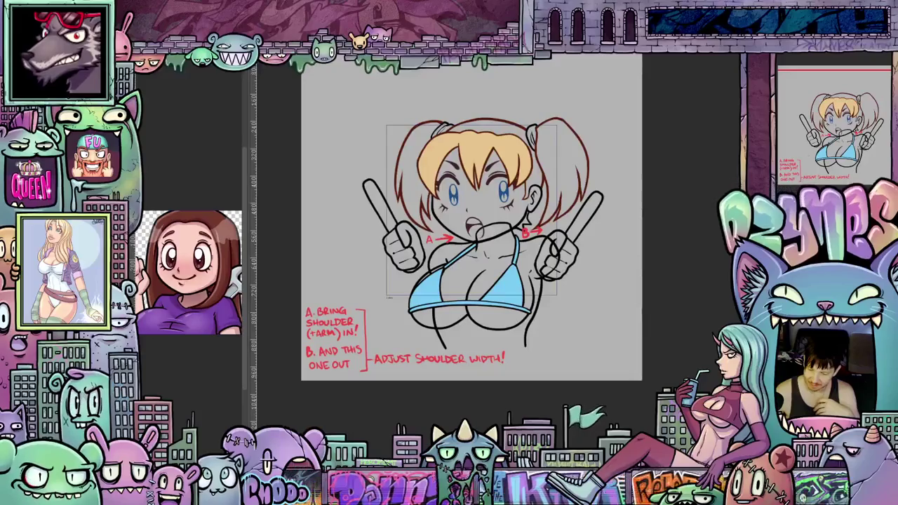
Hide the left and raised right hand-and-drumstick layers
{"action": "key", "text": "Delete"}
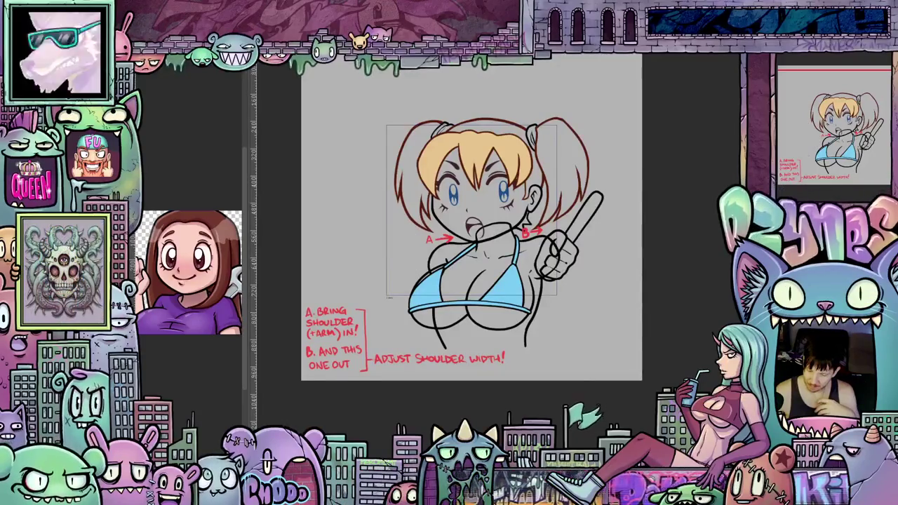
{"action": "key", "text": "Delete"}
{"action": "scroll", "coordinate": [542, 269], "scroll_direction": "up", "scroll_amount": 1}
{"action": "scroll", "coordinate": [542, 269], "scroll_direction": "up", "scroll_amount": 1}
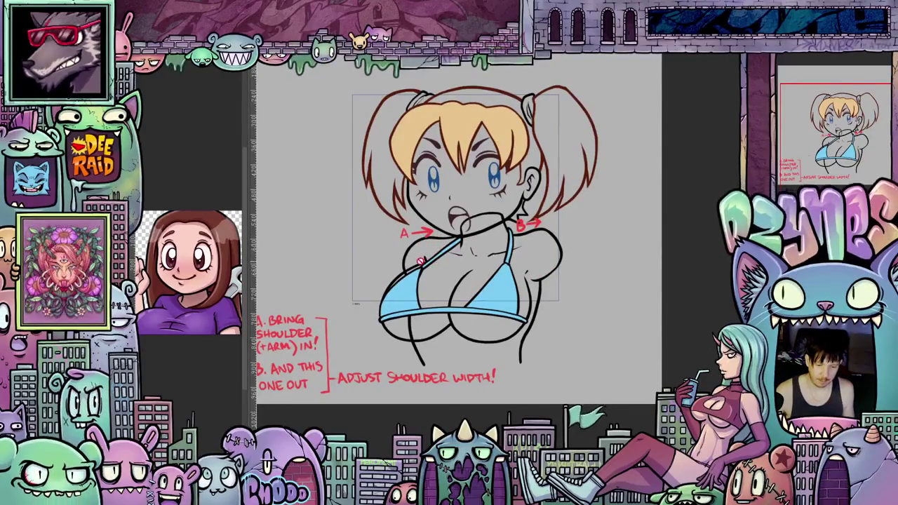
Centre the view on the face and chest, then hide the blue bikini
{"action": "left_click_drag", "start_coordinate": [422, 248], "coordinate": [468, 258]}
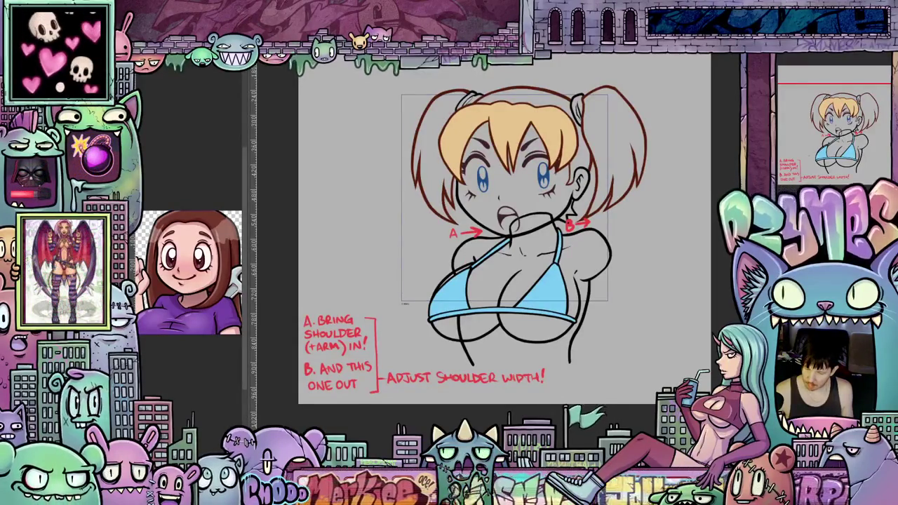
{"action": "scroll", "coordinate": [493, 258], "scroll_direction": "up", "scroll_amount": 2}
{"action": "scroll", "coordinate": [493, 258], "scroll_direction": "up", "scroll_amount": 2}
{"action": "left_click_drag", "start_coordinate": [493, 259], "coordinate": [527, 298]}
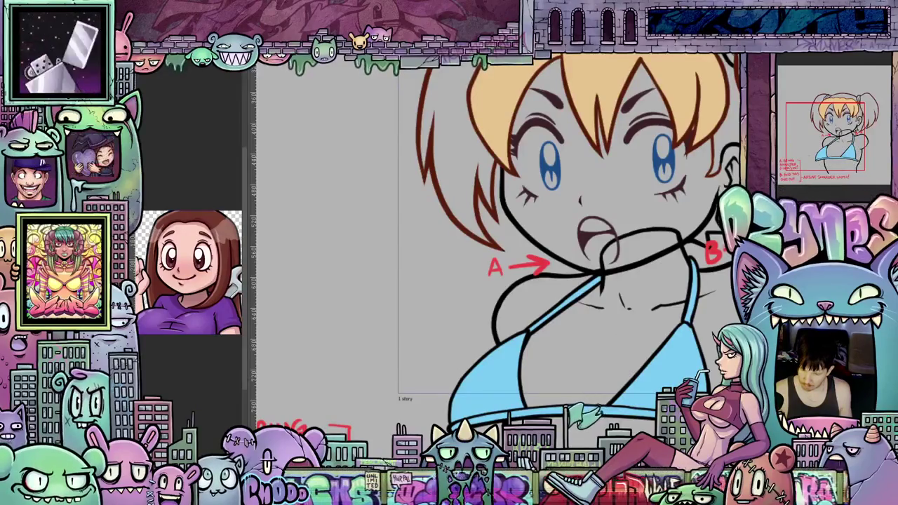
{"action": "key", "text": "ctrl+z"}
Pan the view onto both shoulders and the B note, then tilt the canvas for drawing
{"action": "left_click_drag", "start_coordinate": [640, 379], "coordinate": [658, 354]}
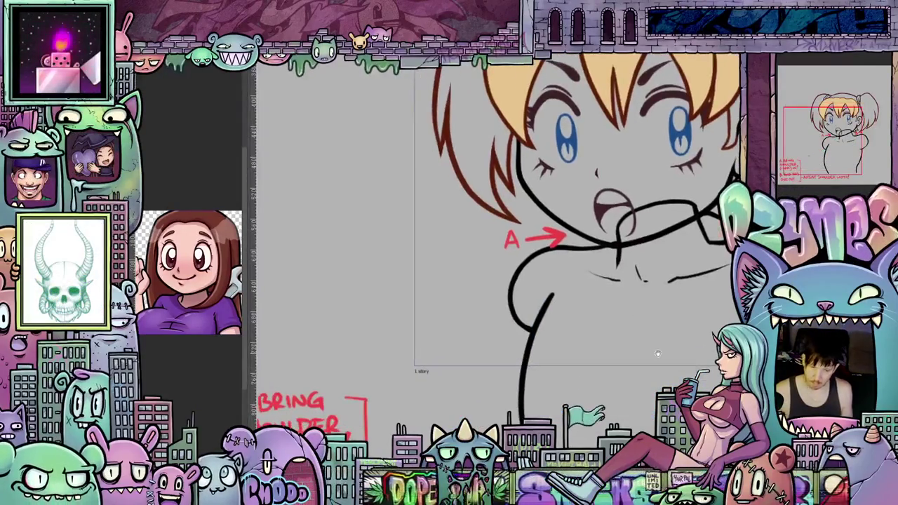
{"action": "left_click_drag", "start_coordinate": [562, 358], "coordinate": [455, 361]}
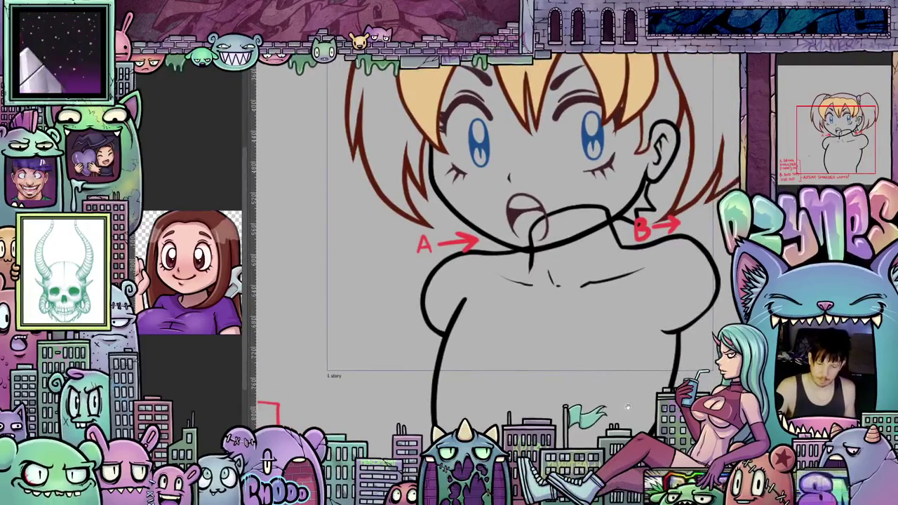
{"action": "left_click_drag", "start_coordinate": [618, 402], "coordinate": [648, 402]}
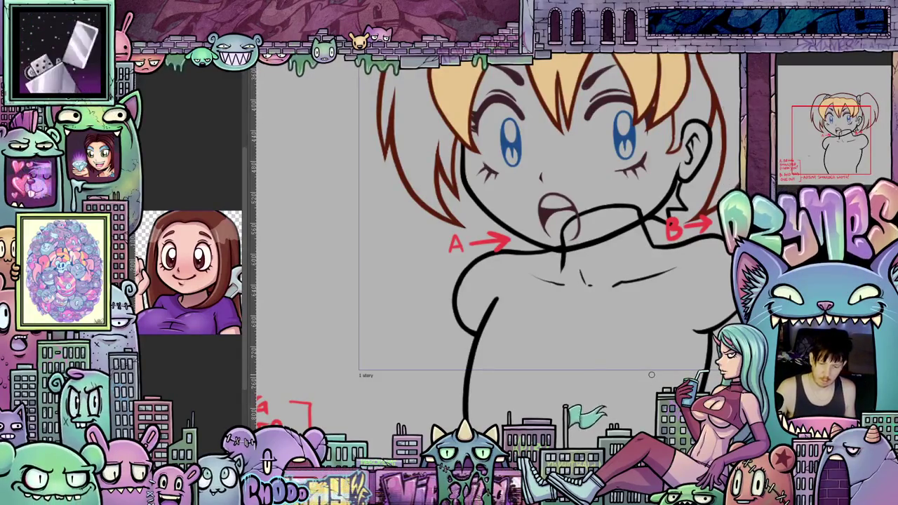
{"action": "left_click_drag", "start_coordinate": [638, 238], "coordinate": [526, 276]}
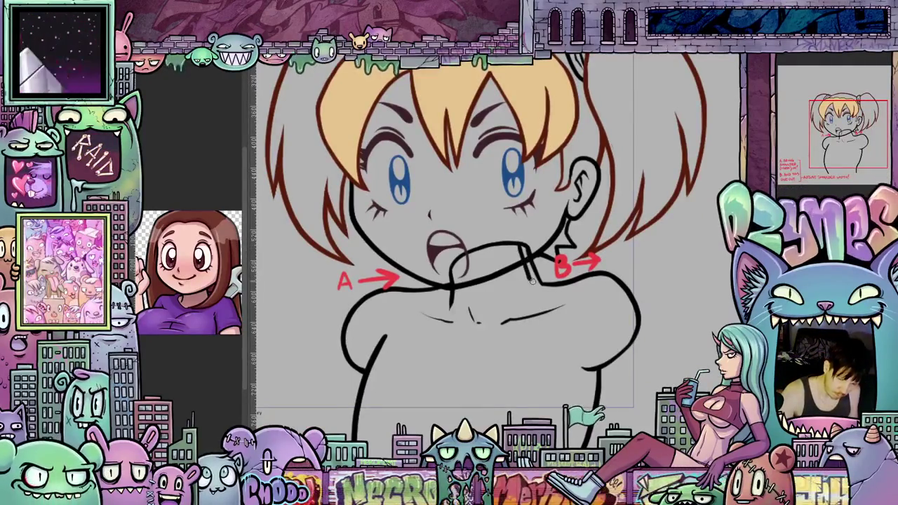
{"action": "left_click_drag", "start_coordinate": [565, 292], "coordinate": [533, 231]}
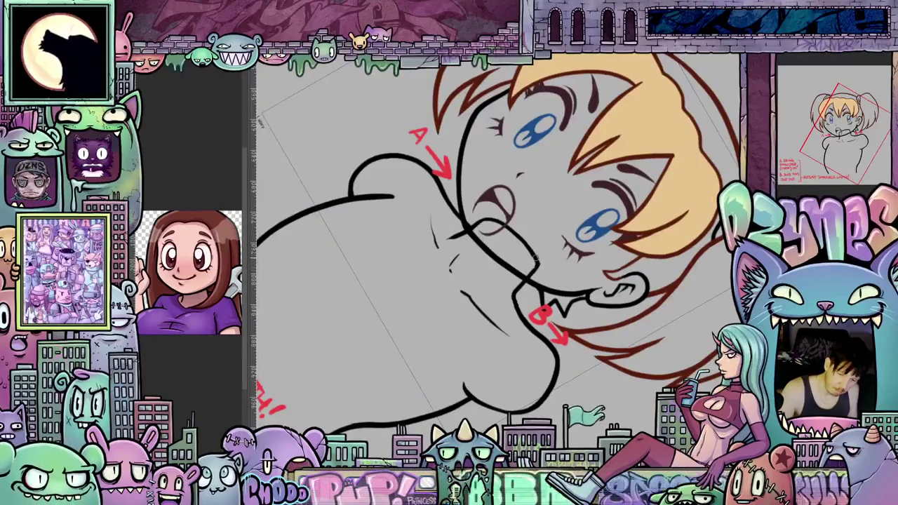
Redraw the left shoulder curve further inward on a tilted canvas
{"action": "key", "text": "Escape"}
{"action": "left_click_drag", "start_coordinate": [516, 343], "coordinate": [547, 295]}
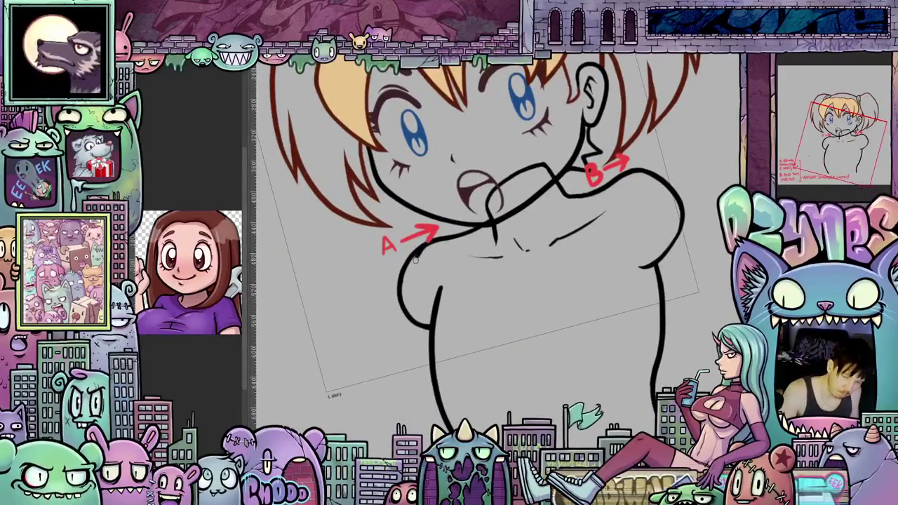
{"action": "left_click_drag", "start_coordinate": [418, 247], "coordinate": [430, 320]}
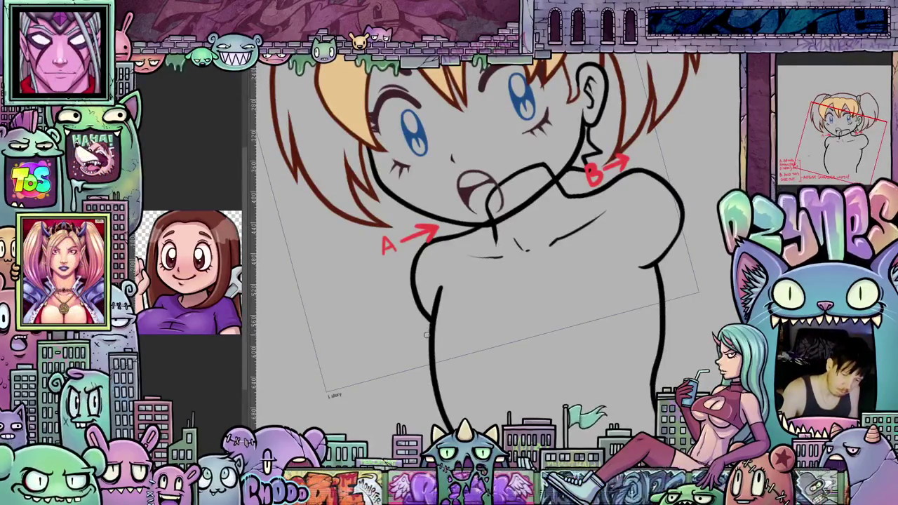
Lasso-select the right shoulder near the B note and start a Free Transform
{"action": "mouse_move", "coordinate": [491, 325]}
{"action": "left_mouse_down"}
{"action": "mouse_move", "coordinate": [638, 389]}
{"action": "mouse_move", "coordinate": [604, 377]}
{"action": "left_mouse_up"}
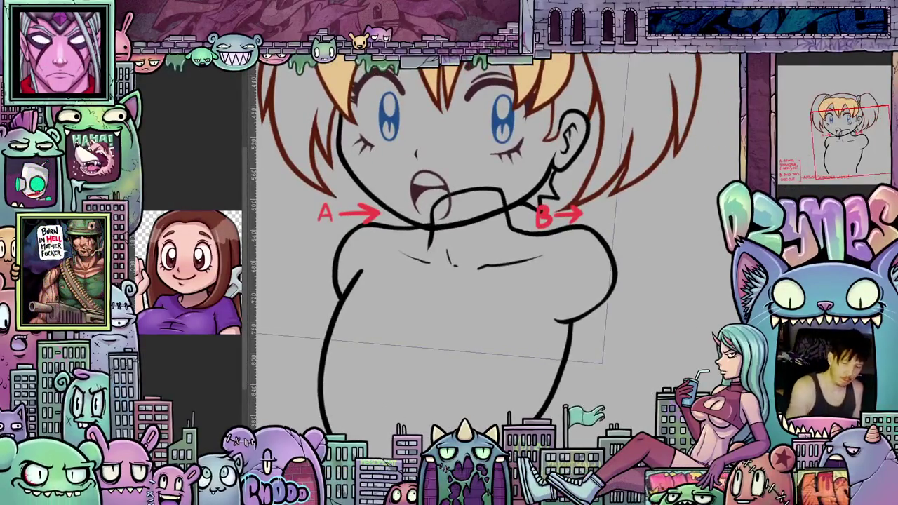
{"action": "left_click_drag", "start_coordinate": [556, 324], "coordinate": [537, 238]}
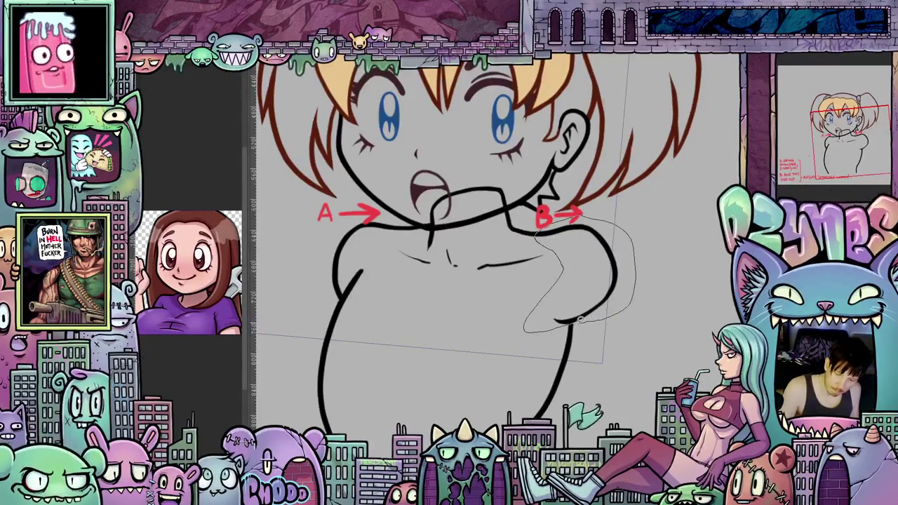
{"action": "left_click_drag", "start_coordinate": [617, 310], "coordinate": [611, 317]}
{"action": "key", "text": "ctrl+t"}
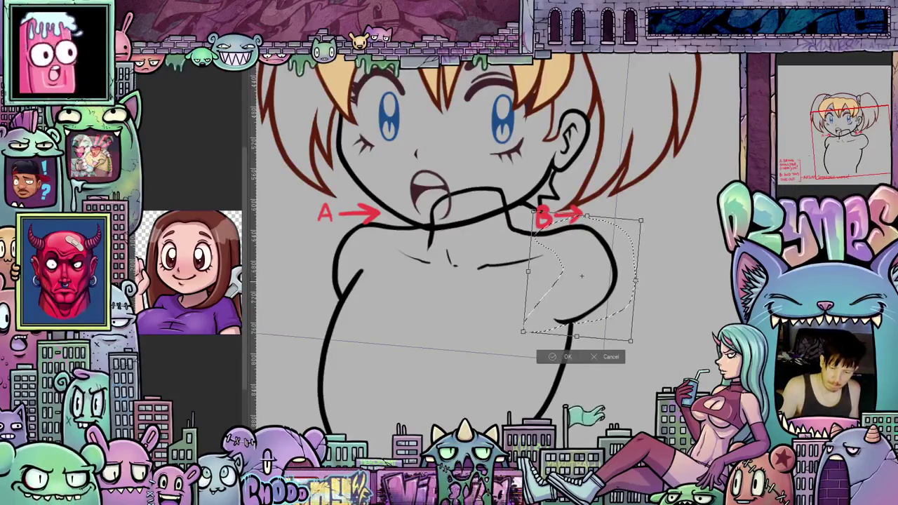
Stretch the right shoulder slightly outward and confirm the transform
{"action": "left_click_drag", "start_coordinate": [646, 283], "coordinate": [648, 294]}
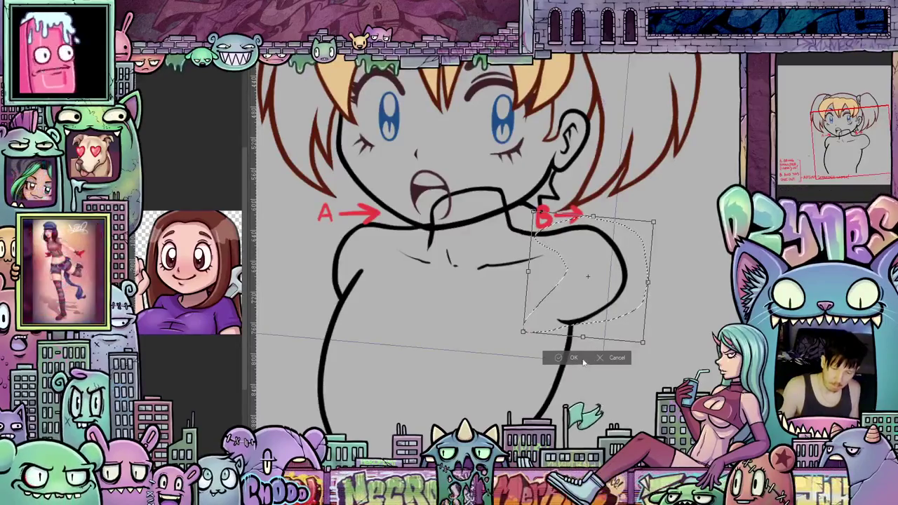
{"action": "left_click", "coordinate": [590, 357]}
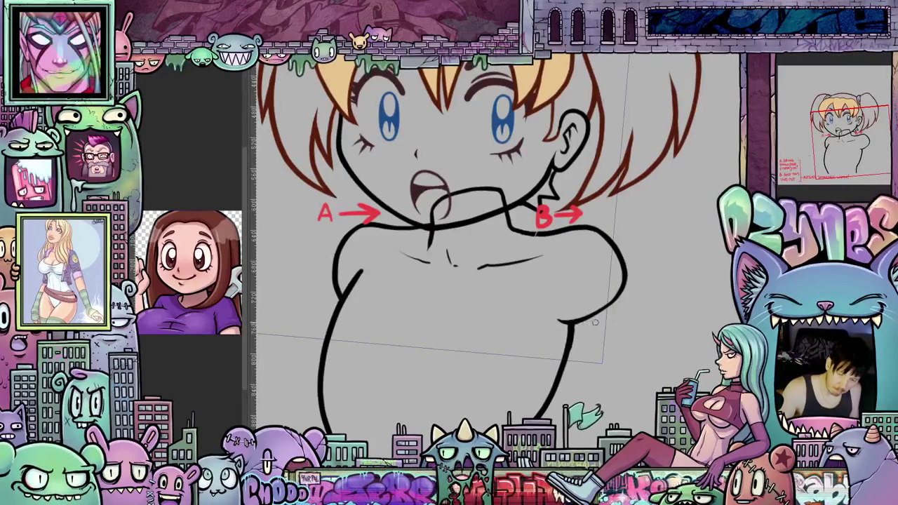
{"action": "left_click_drag", "start_coordinate": [597, 328], "coordinate": [470, 244]}
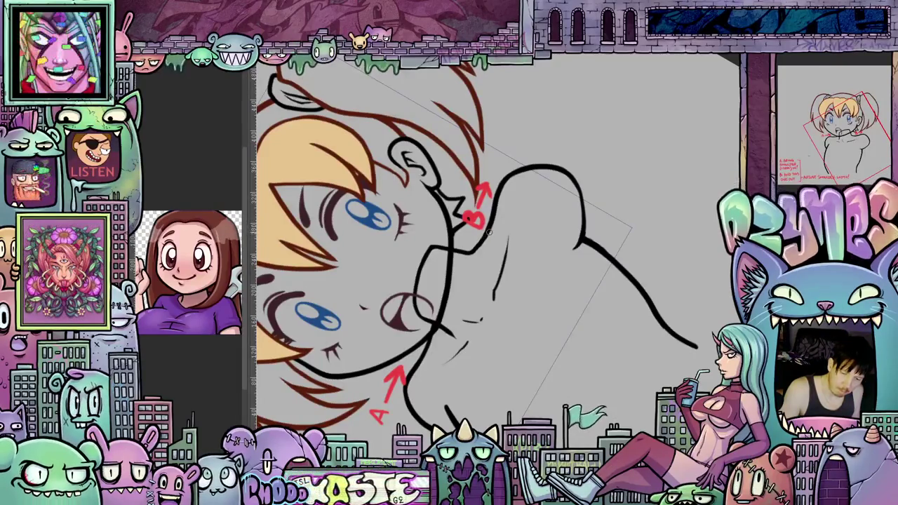
Rotate the canvas back nearly upright and zoom out
{"action": "left_click_drag", "start_coordinate": [574, 246], "coordinate": [533, 210]}
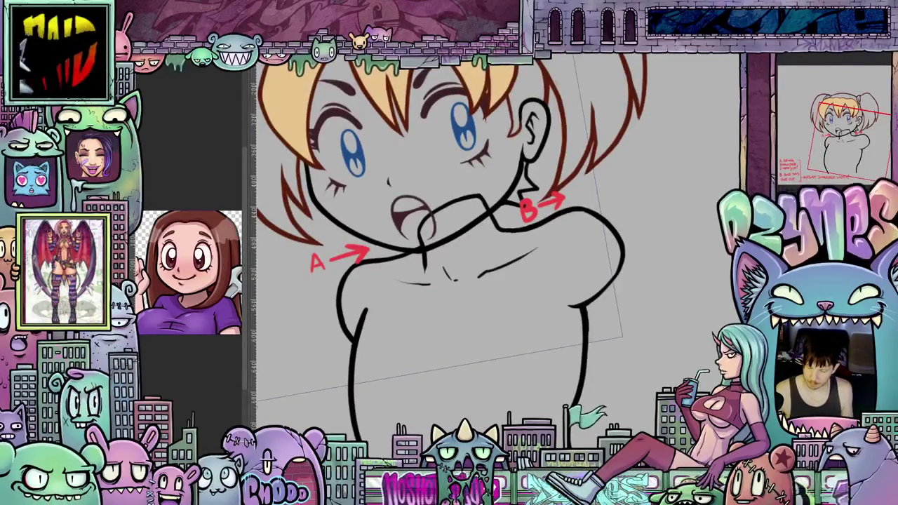
{"action": "scroll", "coordinate": [491, 246], "scroll_direction": "down", "scroll_amount": 3}
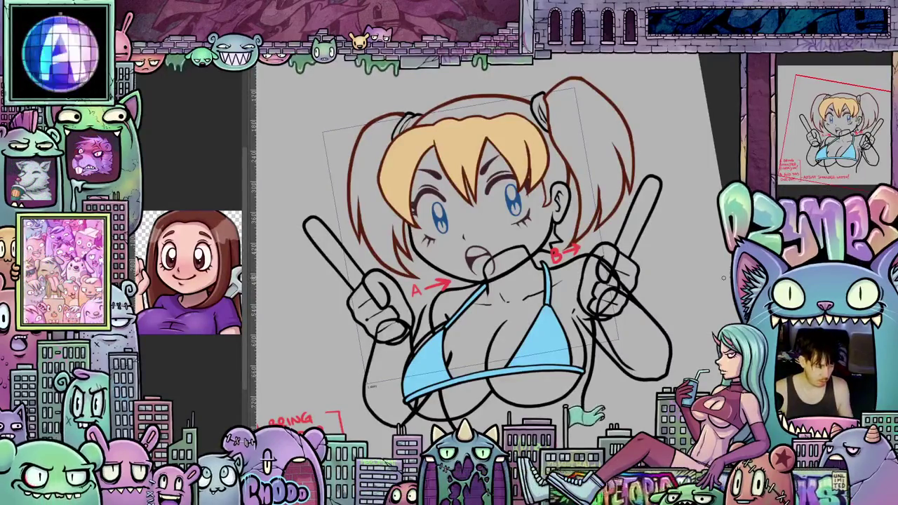
Nudge the right hand and drumstick two steps right, tilt the stick slightly, and commit
{"action": "key", "text": "ctrl+0"}
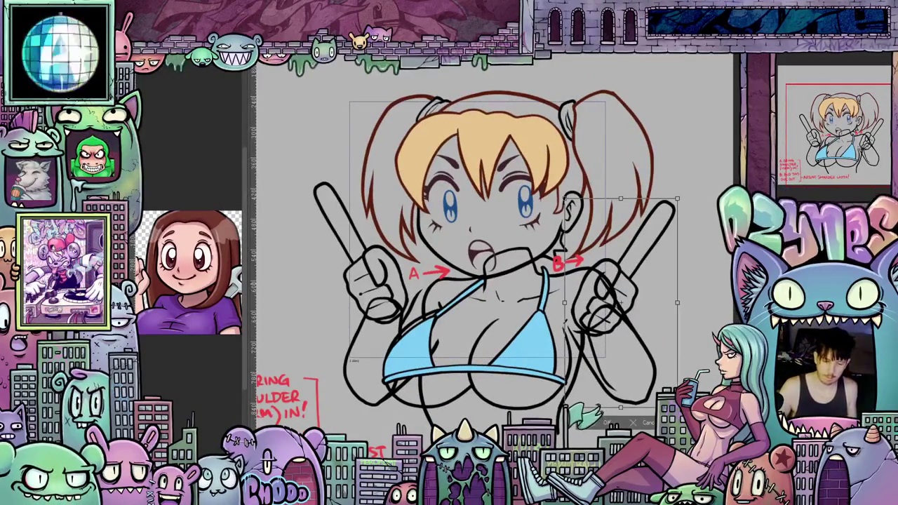
{"action": "key", "text": "ctrl+t"}
{"action": "key", "text": "Right"}
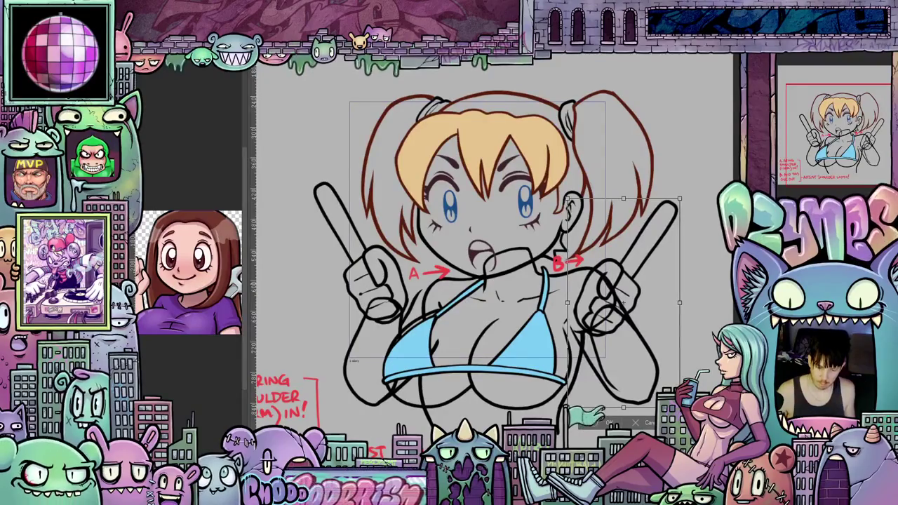
{"action": "key", "text": "Right"}
{"action": "key", "text": "Right"}
{"action": "key", "text": "Right"}
{"action": "key", "text": "Right"}
{"action": "key", "text": "Right"}
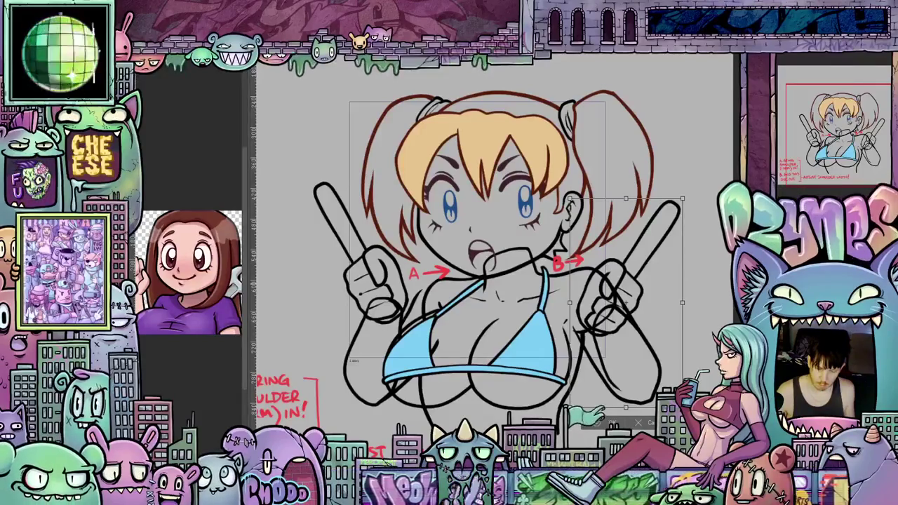
{"action": "left_click_drag", "start_coordinate": [673, 211], "coordinate": [669, 210]}
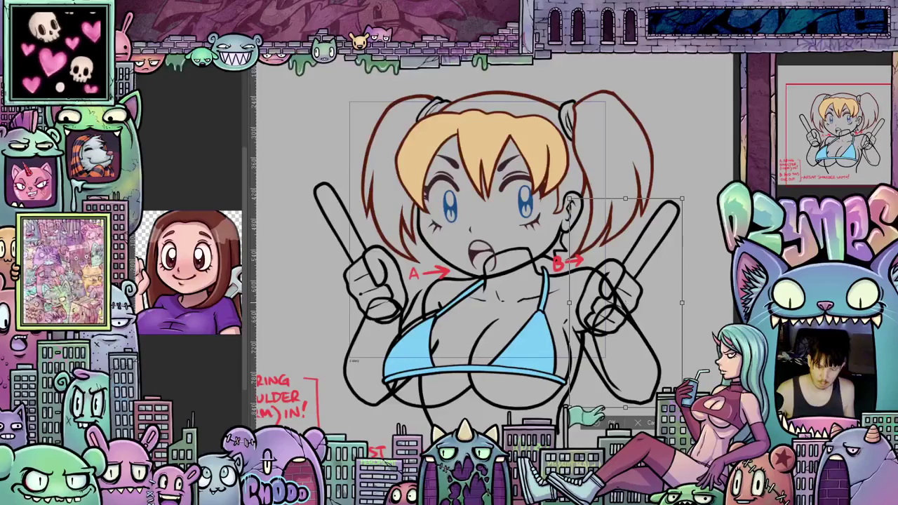
{"action": "key", "text": "Return"}
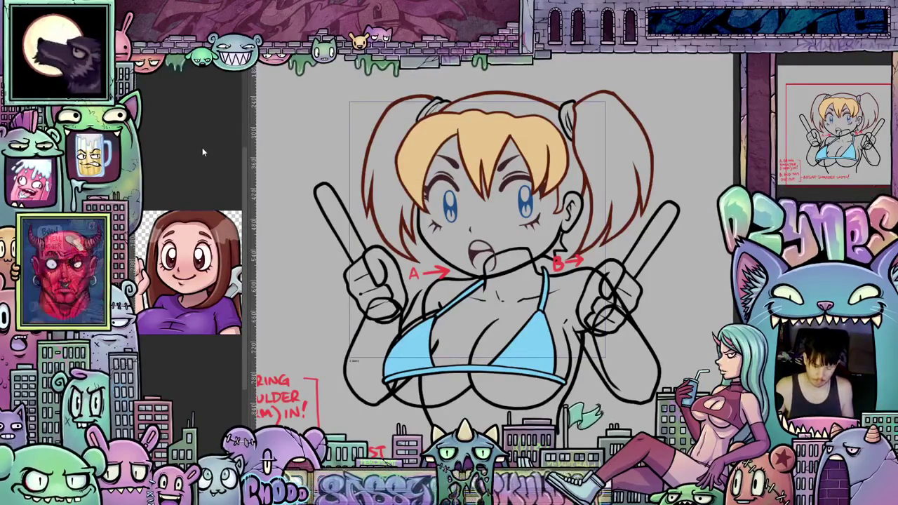
Nudge the left hand and drumstick three steps right and apply the transformation
{"action": "key", "text": "ctrl+t"}
{"action": "key", "text": "Right"}
{"action": "key", "text": "Right"}
{"action": "key", "text": "Right"}
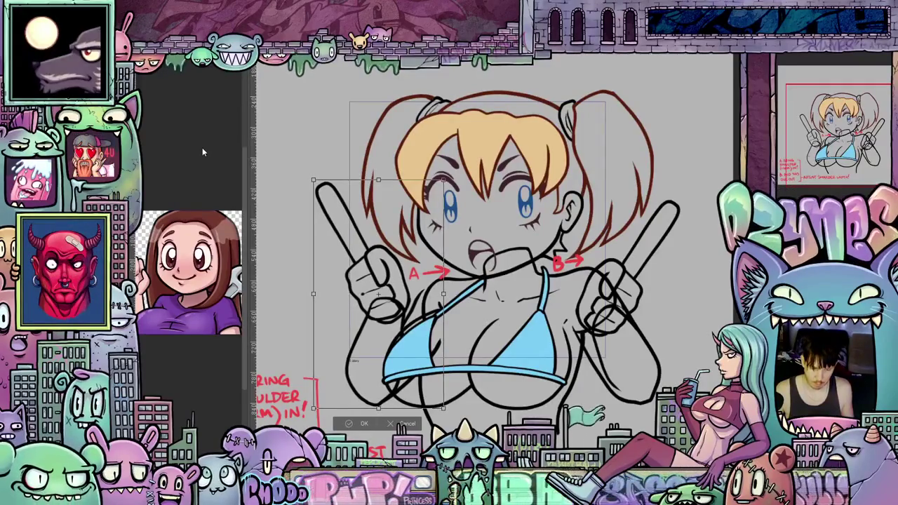
{"action": "key", "text": "Right"}
{"action": "key", "text": "Right"}
{"action": "key", "text": "Right"}
{"action": "key", "text": "Right"}
{"action": "key", "text": "Right"}
{"action": "key", "text": "Right"}
{"action": "key", "text": "Right"}
{"action": "key", "text": "Right"}
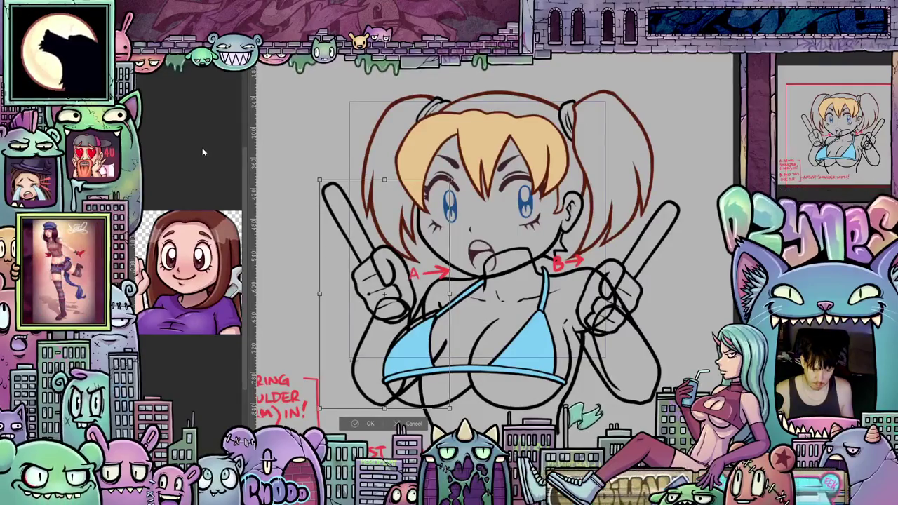
{"action": "key", "text": "Right"}
{"action": "key", "text": "Right"}
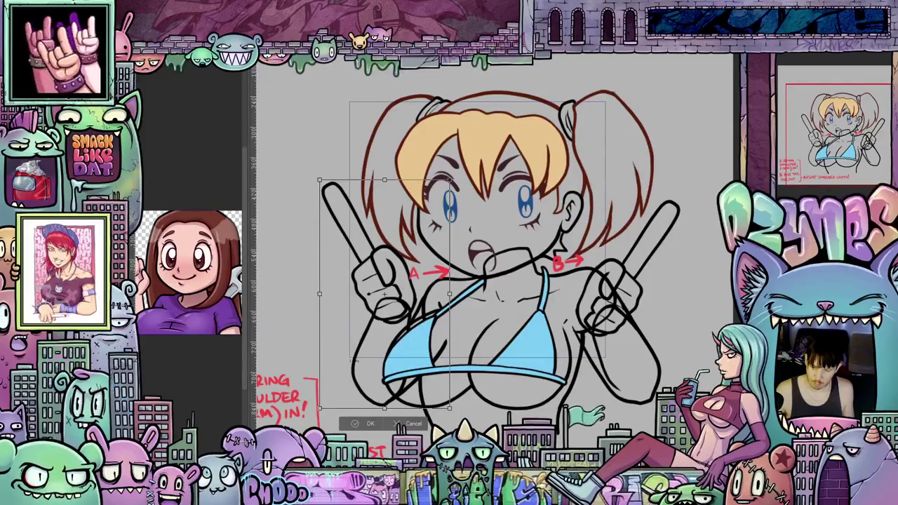
{"action": "key", "text": "p"}
{"action": "left_click", "coordinate": [416, 192]}
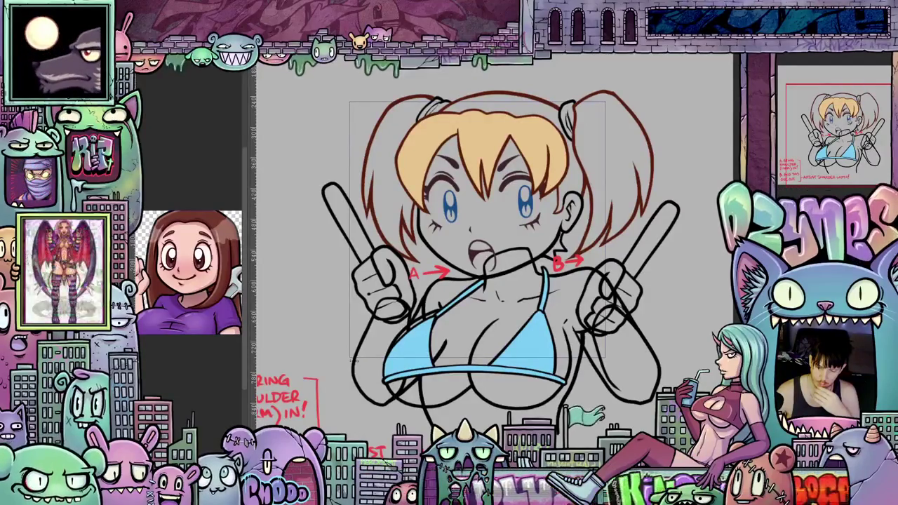
Sketch a blue guide stroke beside the left arm
{"action": "left_click_drag", "start_coordinate": [424, 294], "coordinate": [445, 342]}
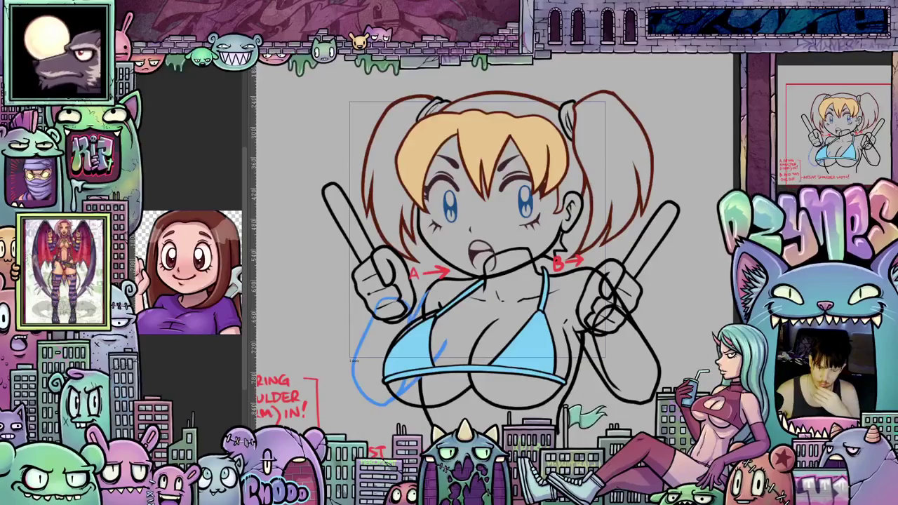
{"action": "scroll", "coordinate": [444, 296], "scroll_direction": "up", "scroll_amount": 5}
{"action": "scroll", "coordinate": [446, 295], "scroll_direction": "up", "scroll_amount": 2}
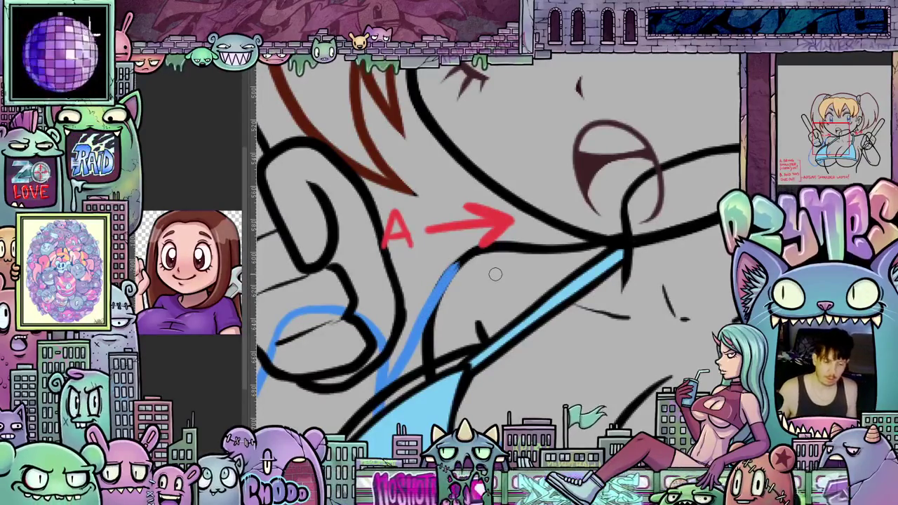
{"action": "scroll", "coordinate": [494, 274], "scroll_direction": "down", "scroll_amount": 3}
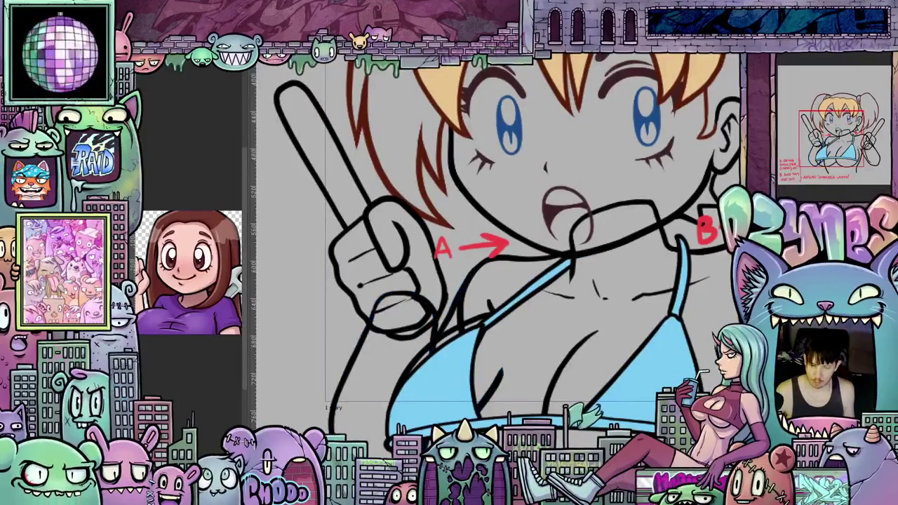
{"action": "scroll", "coordinate": [564, 329], "scroll_direction": "down", "scroll_amount": 1}
{"action": "scroll", "coordinate": [564, 328], "scroll_direction": "down", "scroll_amount": 1}
{"action": "scroll", "coordinate": [564, 328], "scroll_direction": "down", "scroll_amount": 2}
{"action": "scroll", "coordinate": [564, 327], "scroll_direction": "up", "scroll_amount": 1}
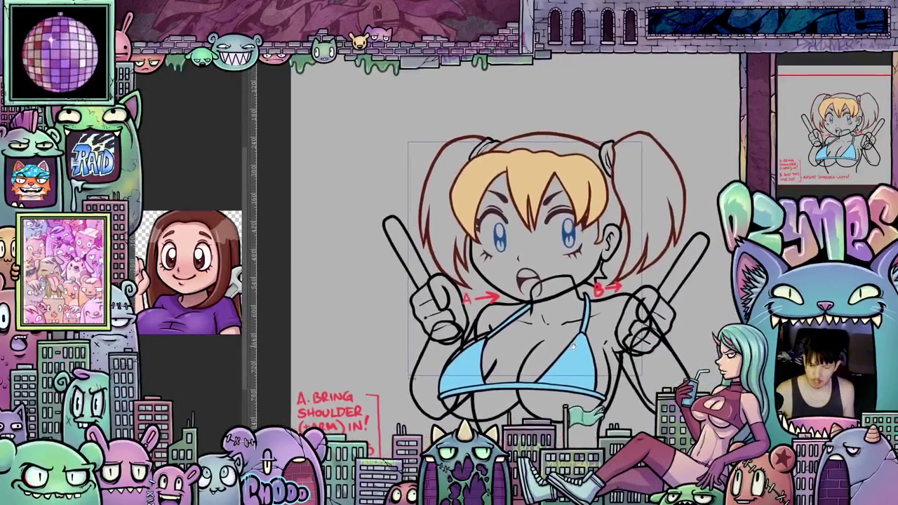
{"action": "scroll", "coordinate": [564, 327], "scroll_direction": "up", "scroll_amount": 1}
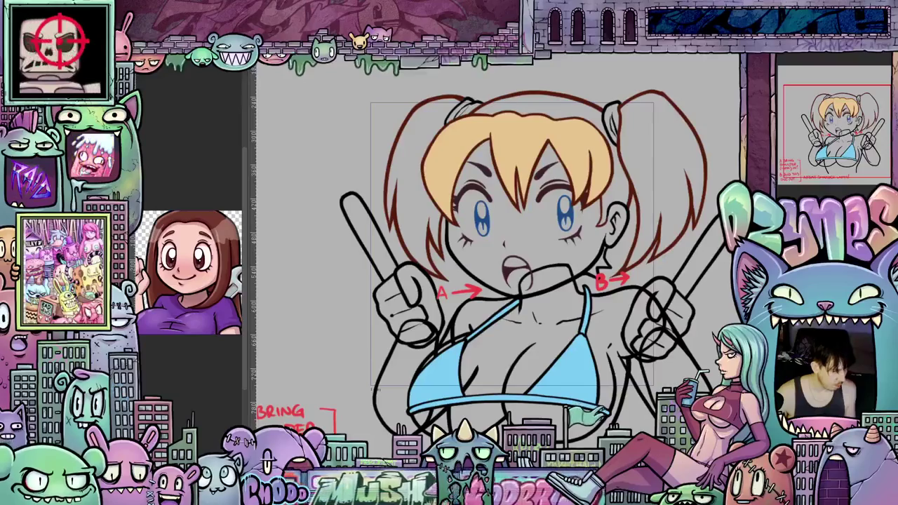
Lasso-fill the face, skin and both pigtails with a flat pink base
{"action": "left_click_drag", "start_coordinate": [338, 269], "coordinate": [365, 248]}
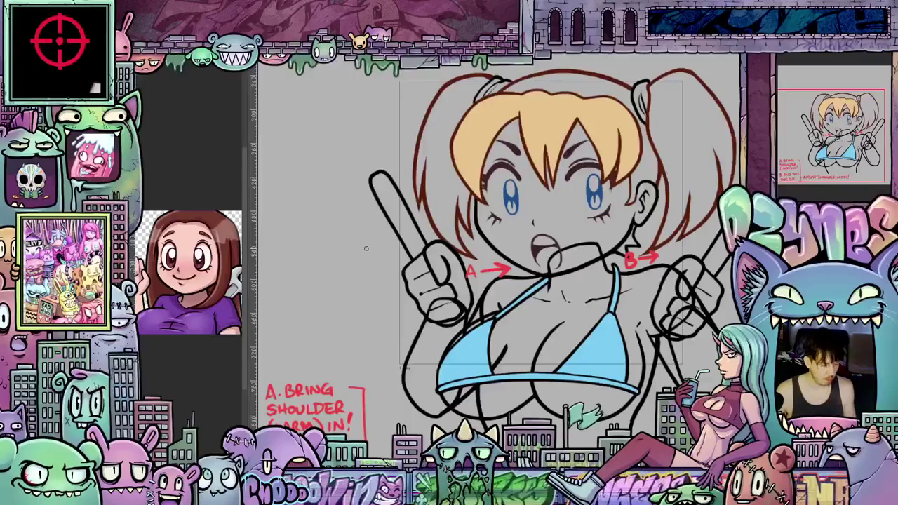
{"action": "left_click_drag", "start_coordinate": [365, 249], "coordinate": [621, 326]}
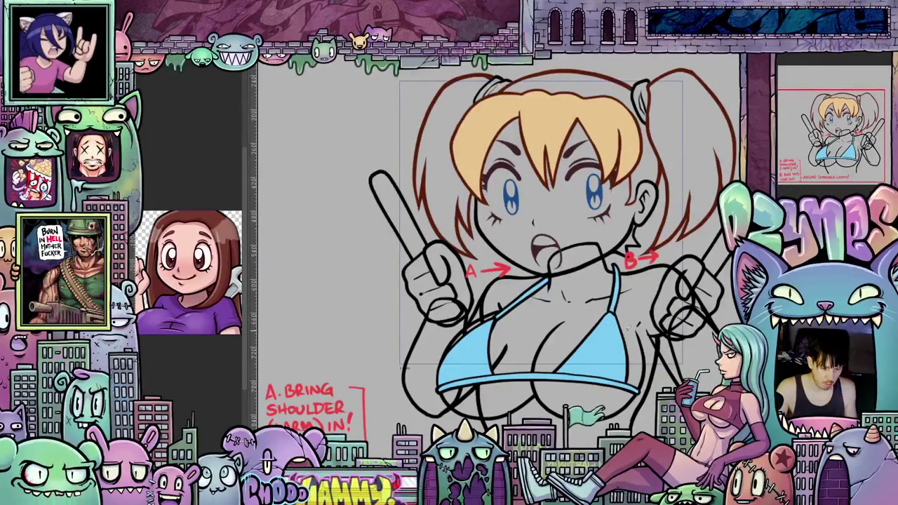
{"action": "left_click_drag", "start_coordinate": [662, 336], "coordinate": [614, 395]}
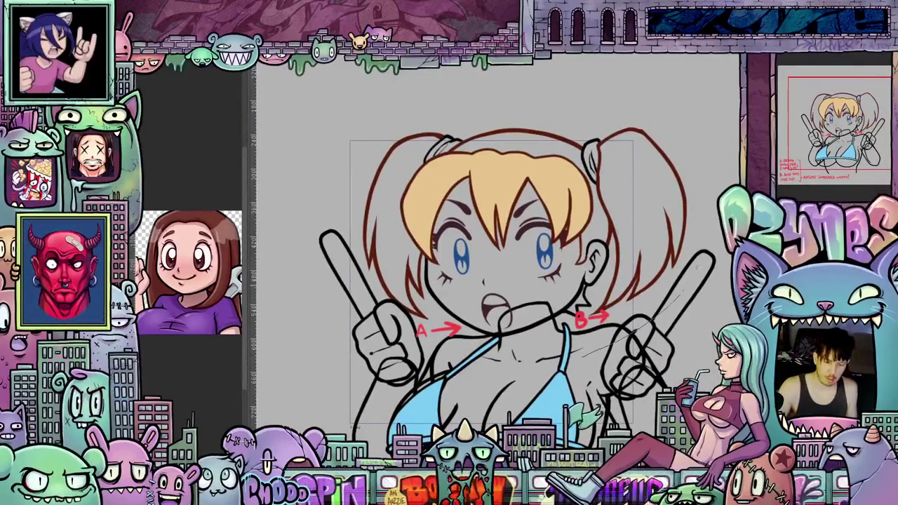
{"action": "mouse_move", "coordinate": [578, 345]}
{"action": "left_mouse_down"}
{"action": "mouse_move", "coordinate": [522, 370]}
{"action": "mouse_move", "coordinate": [559, 348]}
{"action": "mouse_move", "coordinate": [586, 348]}
{"action": "left_mouse_up"}
{"action": "scroll", "coordinate": [559, 348], "scroll_direction": "up", "scroll_amount": 1}
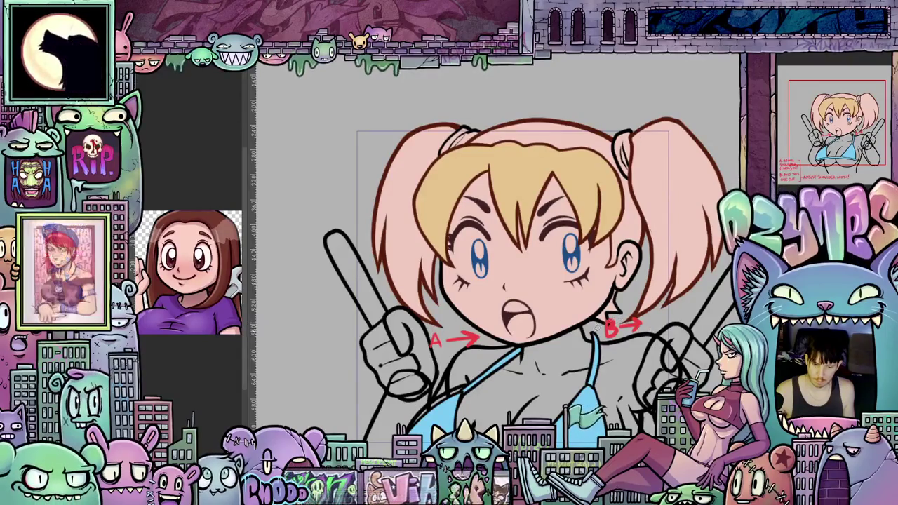
Zoom in and briefly mirror the canvas to check the drawing
{"action": "scroll", "coordinate": [620, 320], "scroll_direction": "down", "scroll_amount": 1}
{"action": "scroll", "coordinate": [620, 321], "scroll_direction": "down", "scroll_amount": 1}
{"action": "scroll", "coordinate": [604, 335], "scroll_direction": "up", "scroll_amount": 1}
{"action": "scroll", "coordinate": [582, 323], "scroll_direction": "up", "scroll_amount": 1}
{"action": "scroll", "coordinate": [559, 312], "scroll_direction": "up", "scroll_amount": 1}
{"action": "scroll", "coordinate": [559, 312], "scroll_direction": "up", "scroll_amount": 1}
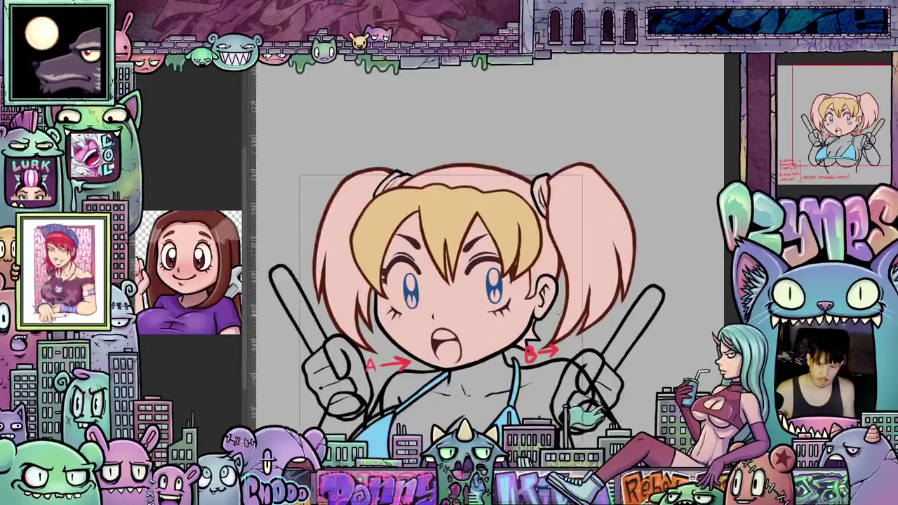
{"action": "scroll", "coordinate": [554, 323], "scroll_direction": "up", "scroll_amount": 1}
{"action": "scroll", "coordinate": [547, 338], "scroll_direction": "up", "scroll_amount": 1}
{"action": "scroll", "coordinate": [542, 353], "scroll_direction": "up", "scroll_amount": 1}
{"action": "left_click_drag", "start_coordinate": [541, 358], "coordinate": [564, 353]}
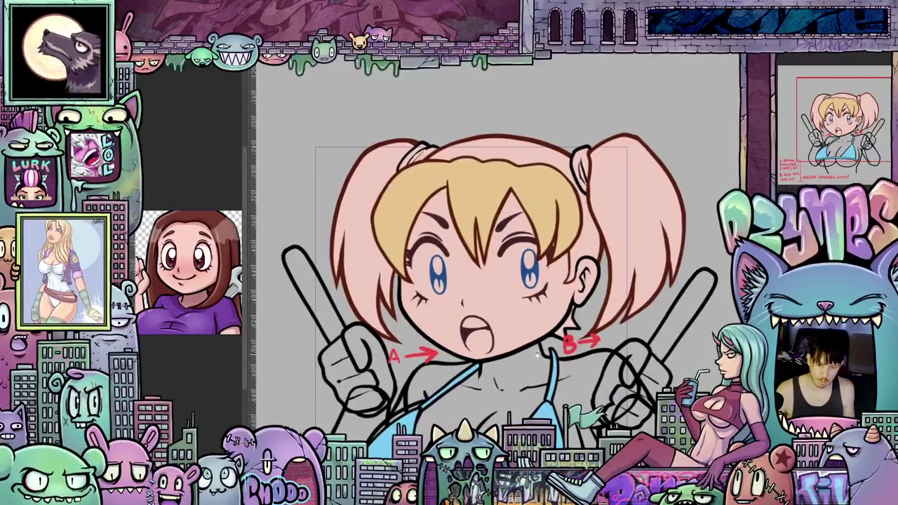
{"action": "key", "text": "m"}
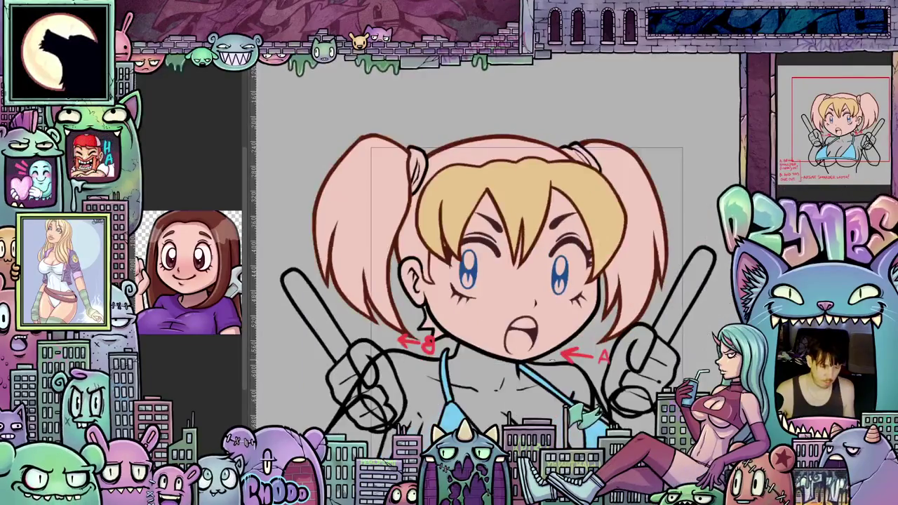
{"action": "key", "text": "m"}
{"action": "key", "text": "m"}
{"action": "key", "text": "m"}
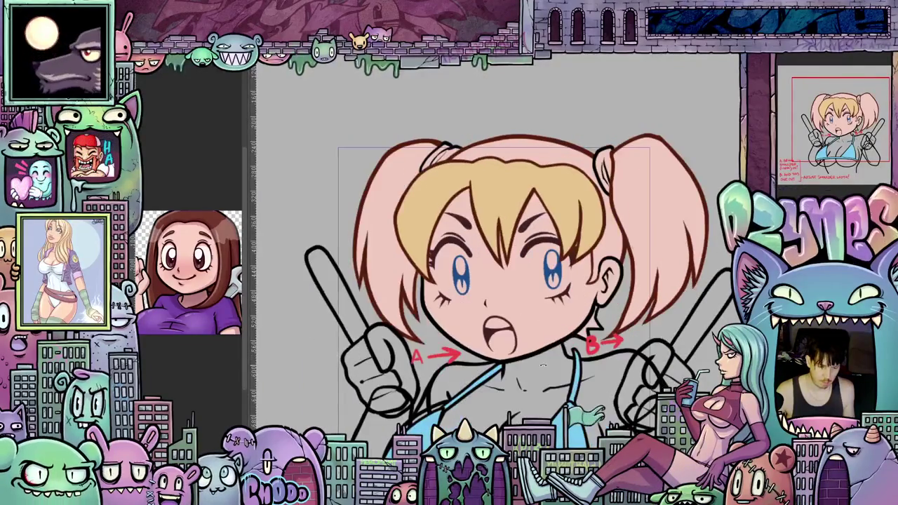
{"action": "left_click_drag", "start_coordinate": [540, 316], "coordinate": [560, 321]}
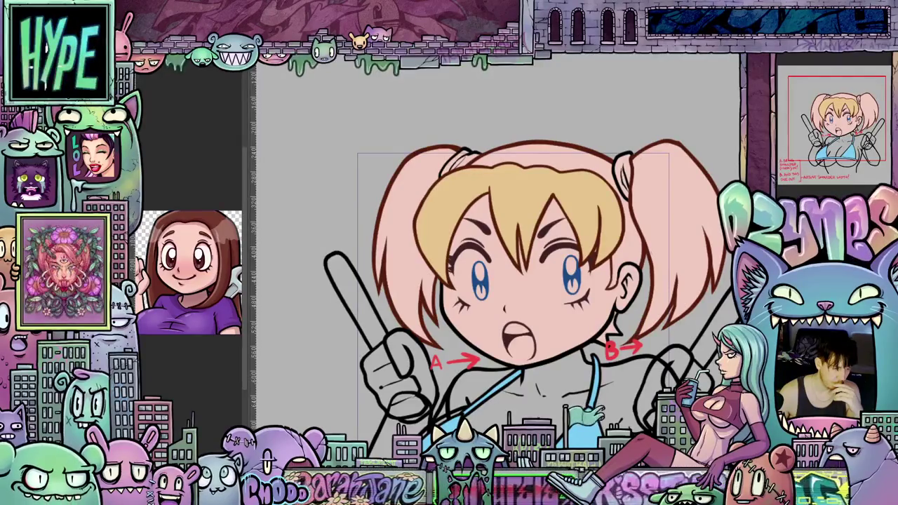
Fill the left pigtail light blue, undoing an accidental recolour of the pink fill
{"action": "left_click", "coordinate": [413, 266]}
{"action": "key", "text": "ctrl+z"}
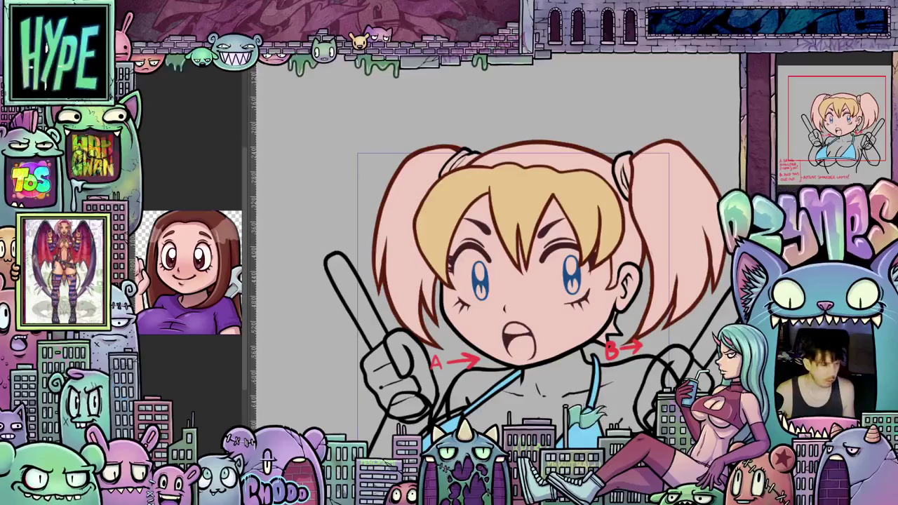
{"action": "left_click", "coordinate": [442, 300]}
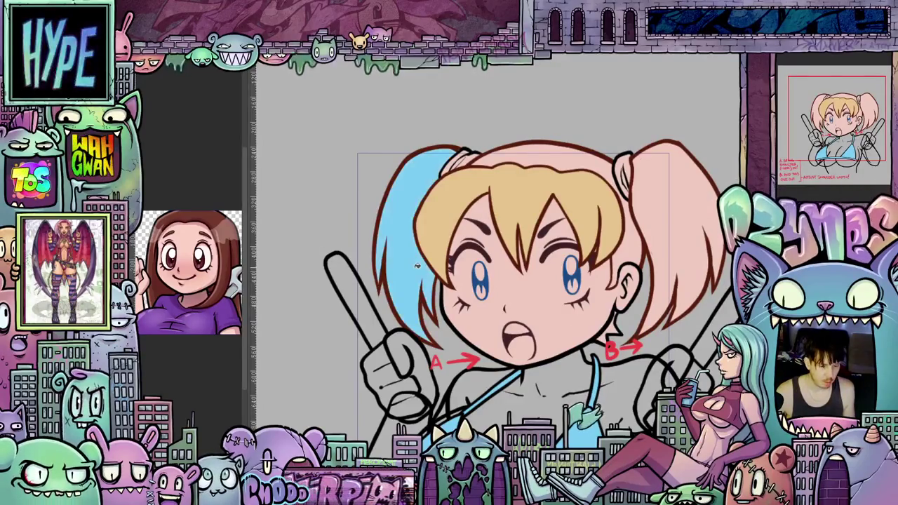
Fill the right pigtail light blue, then eyedrop the pale blonde hair tone as the colour
{"action": "left_click", "coordinate": [673, 244]}
{"action": "mouse_move", "coordinate": [673, 245]}
{"action": "left_mouse_down"}
{"action": "mouse_move", "coordinate": [608, 279]}
{"action": "mouse_move", "coordinate": [587, 216]}
{"action": "left_mouse_up"}
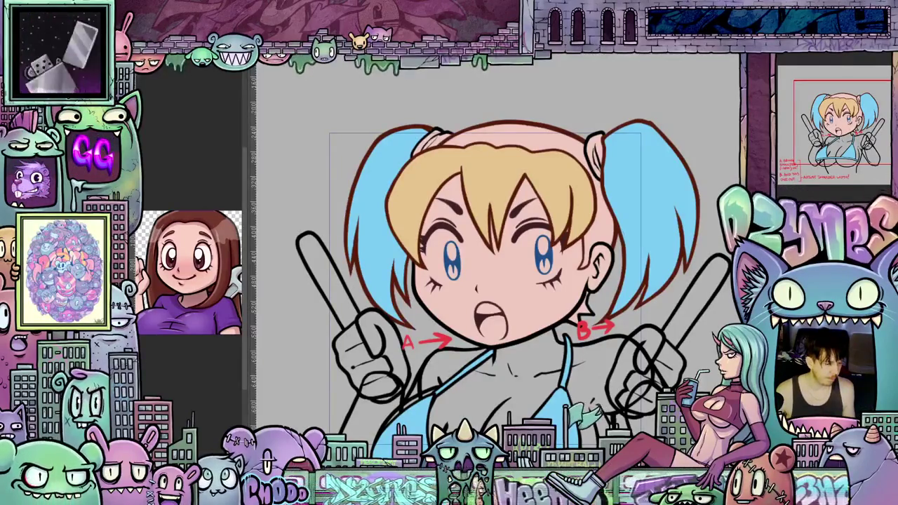
{"action": "left_click", "coordinate": [408, 337]}
{"action": "left_click", "coordinate": [402, 329]}
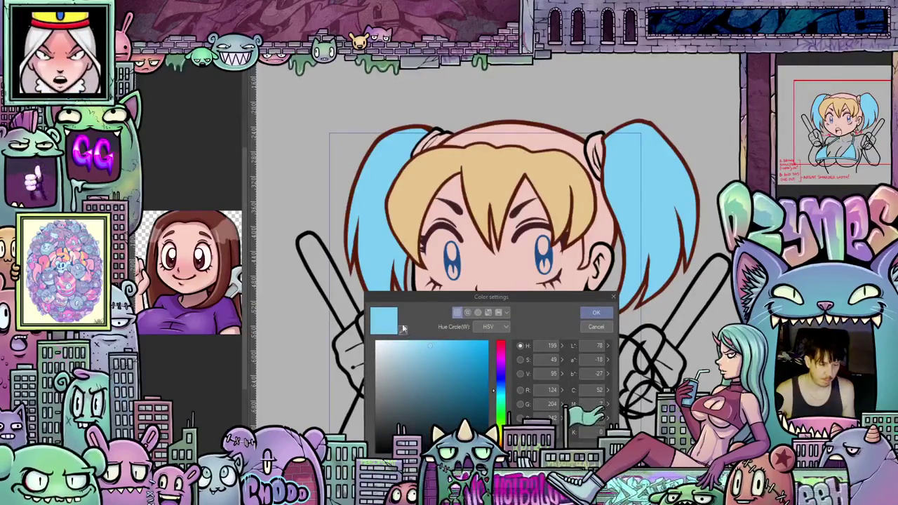
{"action": "left_click", "coordinate": [423, 193]}
{"action": "left_click", "coordinate": [594, 314]}
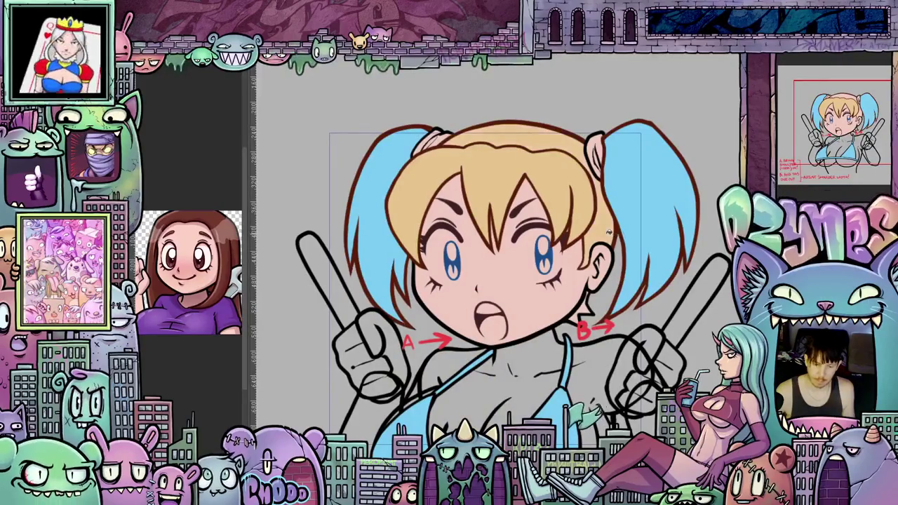
{"action": "scroll", "coordinate": [609, 231], "scroll_direction": "down", "scroll_amount": 2}
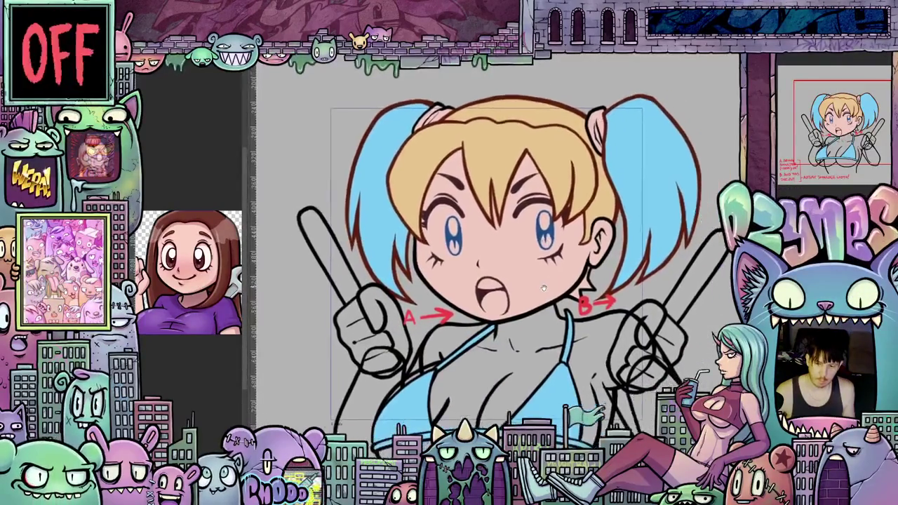
Fill the pink hair clip on the right pigtail with white
{"action": "left_click_drag", "start_coordinate": [530, 279], "coordinate": [509, 311]}
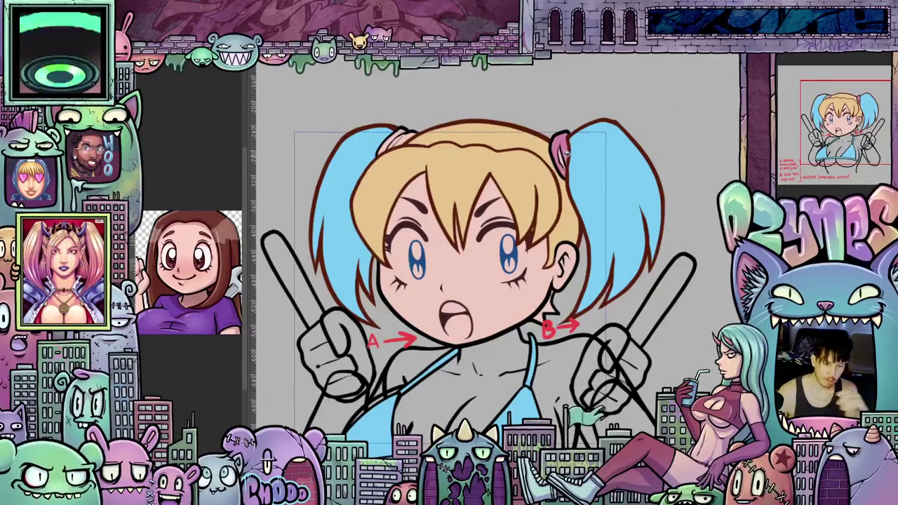
{"action": "scroll", "coordinate": [477, 145], "scroll_direction": "up", "scroll_amount": 2}
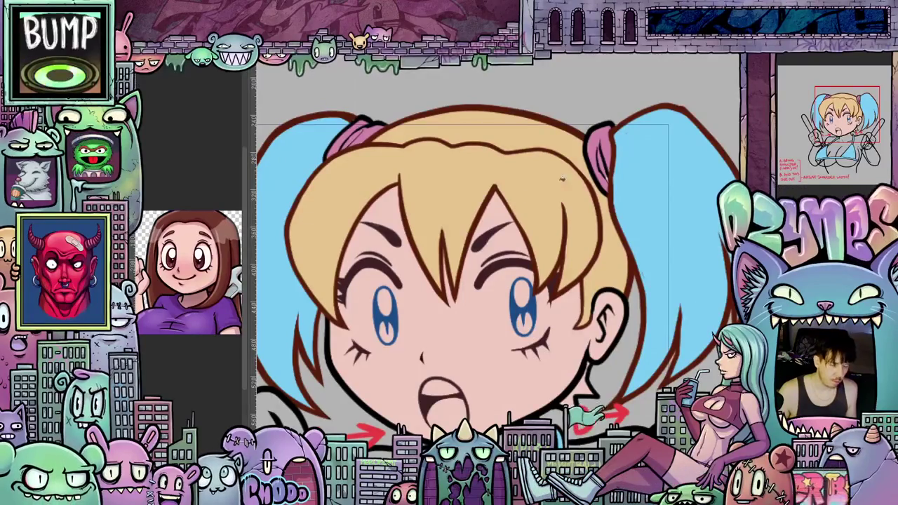
{"action": "left_click", "coordinate": [606, 138]}
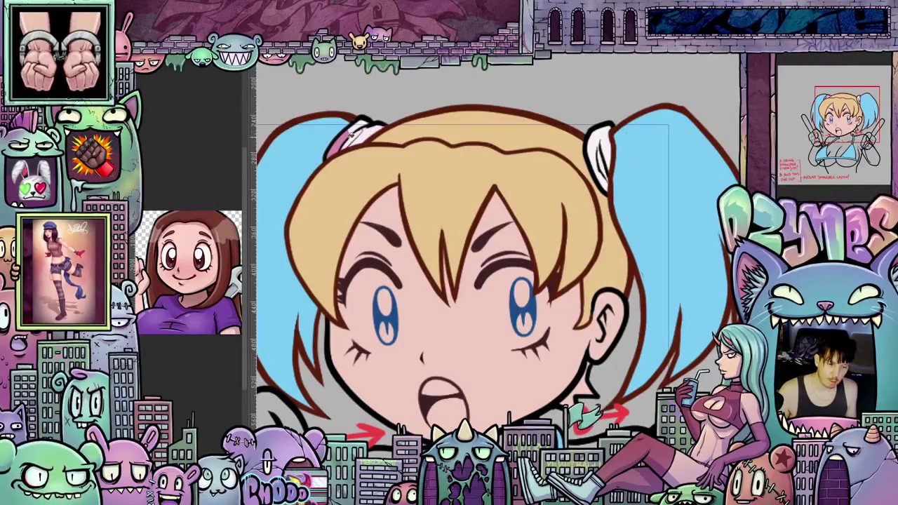
{"action": "scroll", "coordinate": [408, 134], "scroll_direction": "up", "scroll_amount": 2}
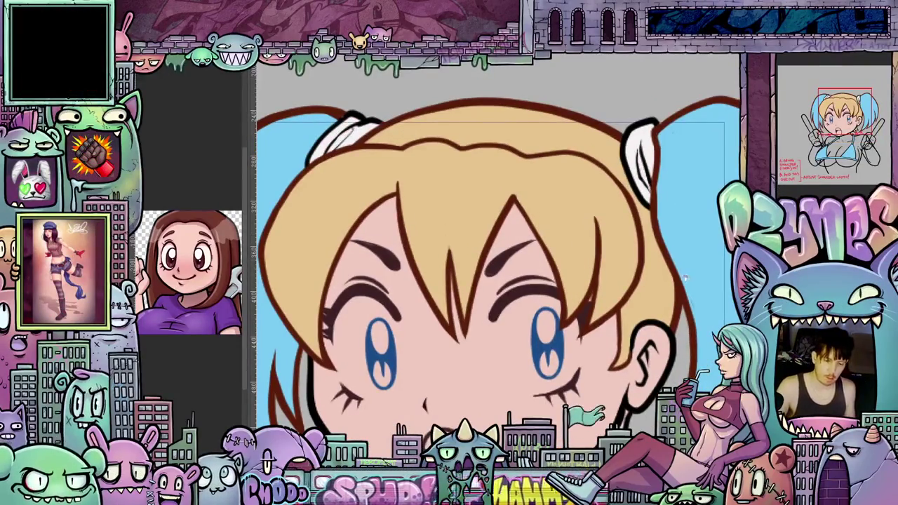
{"action": "scroll", "coordinate": [683, 275], "scroll_direction": "up", "scroll_amount": 1}
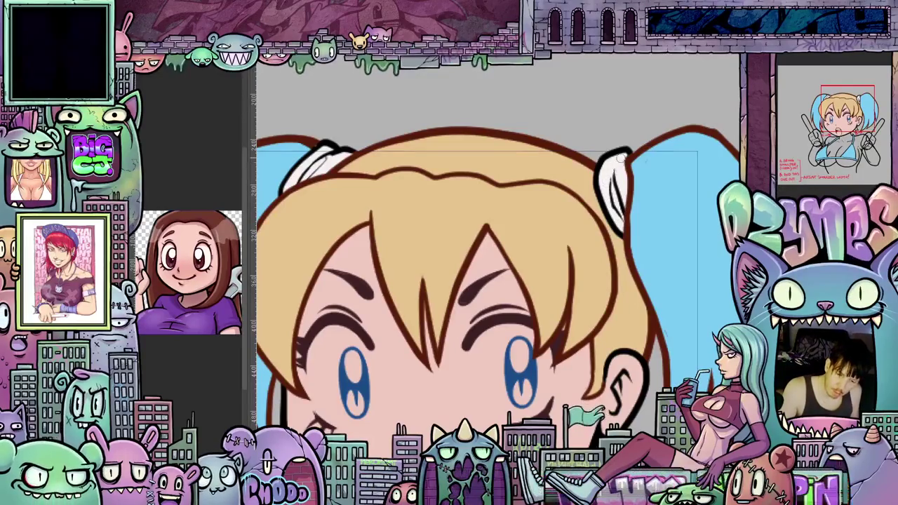
{"action": "scroll", "coordinate": [498, 256], "scroll_direction": "down", "scroll_amount": 5}
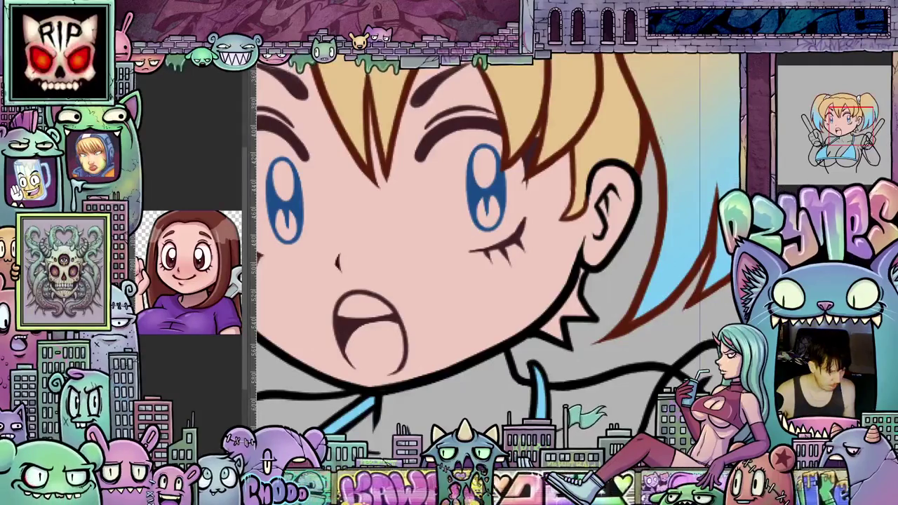
Brush white into the right eye around the iris and along its inner edge
{"action": "scroll", "coordinate": [499, 318], "scroll_direction": "up", "scroll_amount": 3}
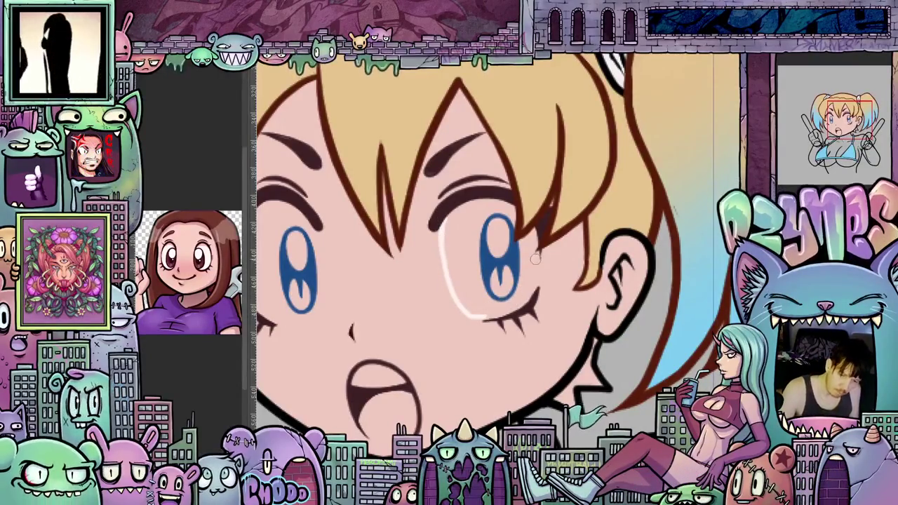
{"action": "left_click_drag", "start_coordinate": [525, 298], "coordinate": [537, 265]}
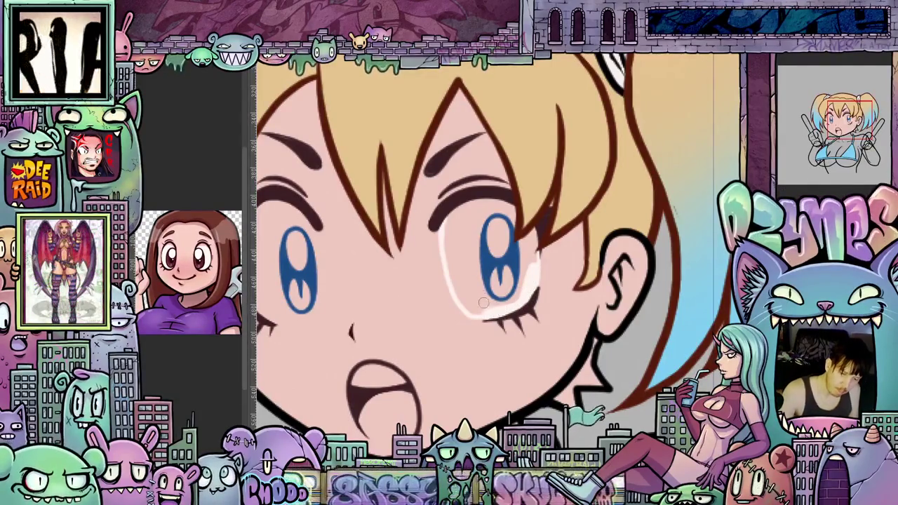
{"action": "left_click_drag", "start_coordinate": [452, 296], "coordinate": [453, 239]}
{"action": "left_click_drag", "start_coordinate": [461, 281], "coordinate": [473, 305]}
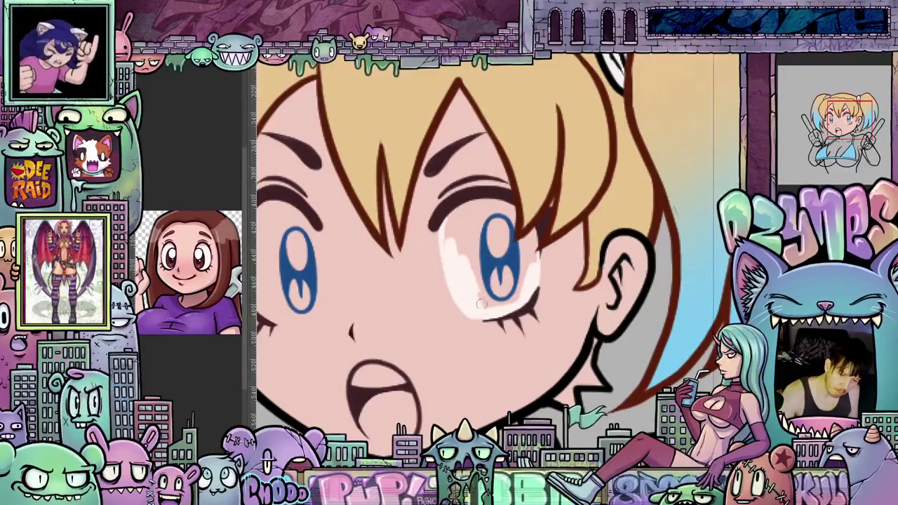
{"action": "mouse_move", "coordinate": [474, 274]}
{"action": "left_mouse_down"}
{"action": "mouse_move", "coordinate": [477, 207]}
{"action": "mouse_move", "coordinate": [457, 211]}
{"action": "left_mouse_up"}
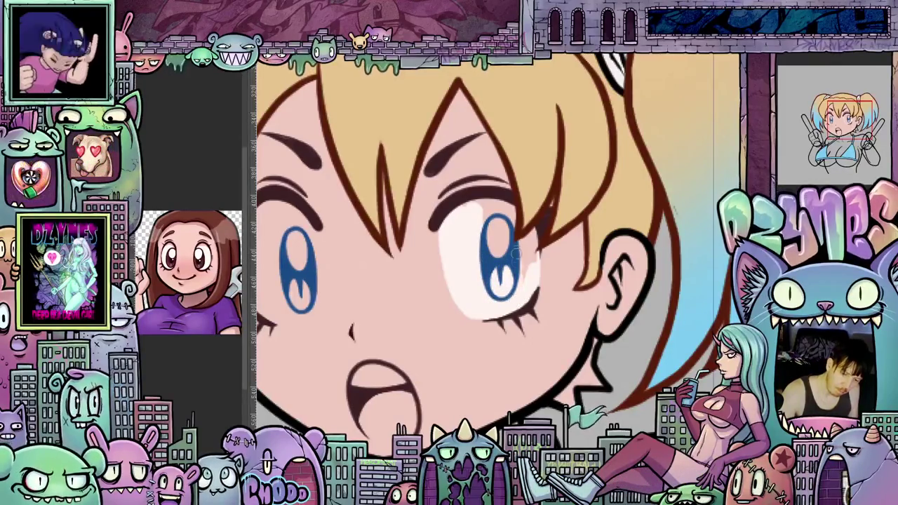
{"action": "mouse_move", "coordinate": [520, 284]}
{"action": "left_mouse_down"}
{"action": "mouse_move", "coordinate": [522, 222]}
{"action": "mouse_move", "coordinate": [475, 210]}
{"action": "left_mouse_up"}
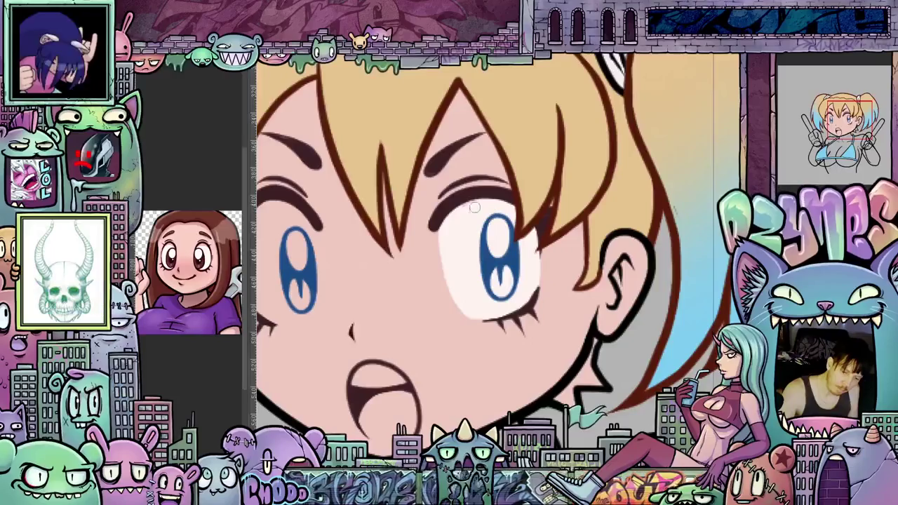
{"action": "mouse_move", "coordinate": [507, 330]}
{"action": "left_mouse_down"}
{"action": "mouse_move", "coordinate": [613, 317]}
{"action": "mouse_move", "coordinate": [527, 334]}
{"action": "left_mouse_up"}
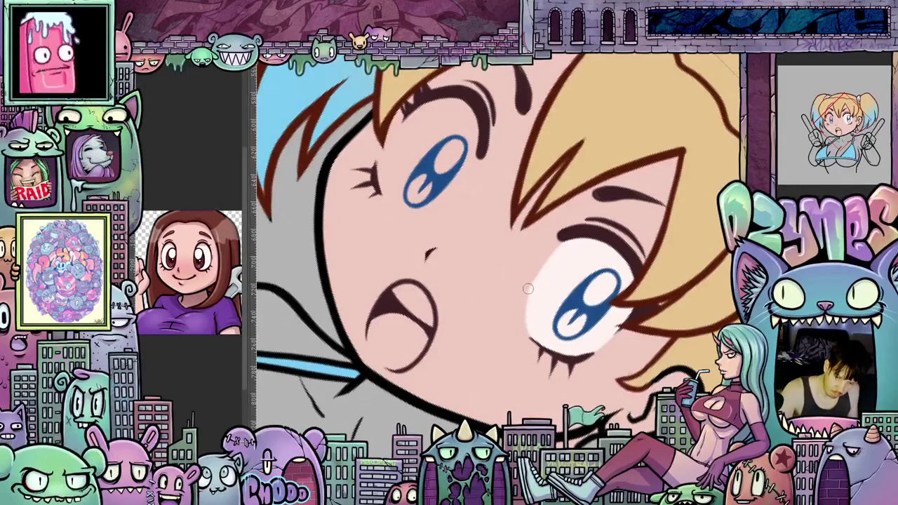
Brush white down the side and inside of the left eye around the blue iris
{"action": "mouse_move", "coordinate": [622, 353]}
{"action": "left_mouse_down"}
{"action": "mouse_move", "coordinate": [437, 246]}
{"action": "mouse_move", "coordinate": [455, 294]}
{"action": "left_mouse_up"}
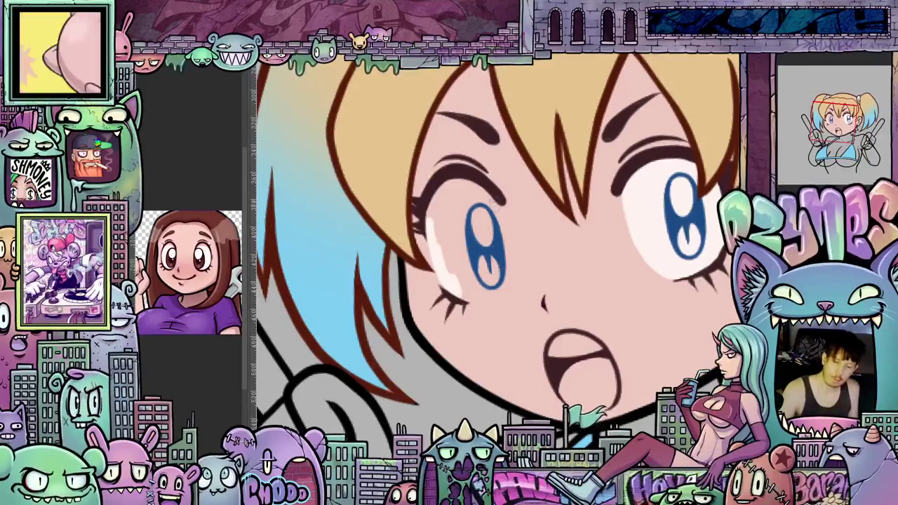
{"action": "mouse_move", "coordinate": [505, 234]}
{"action": "left_mouse_down"}
{"action": "mouse_move", "coordinate": [505, 298]}
{"action": "mouse_move", "coordinate": [462, 210]}
{"action": "left_mouse_up"}
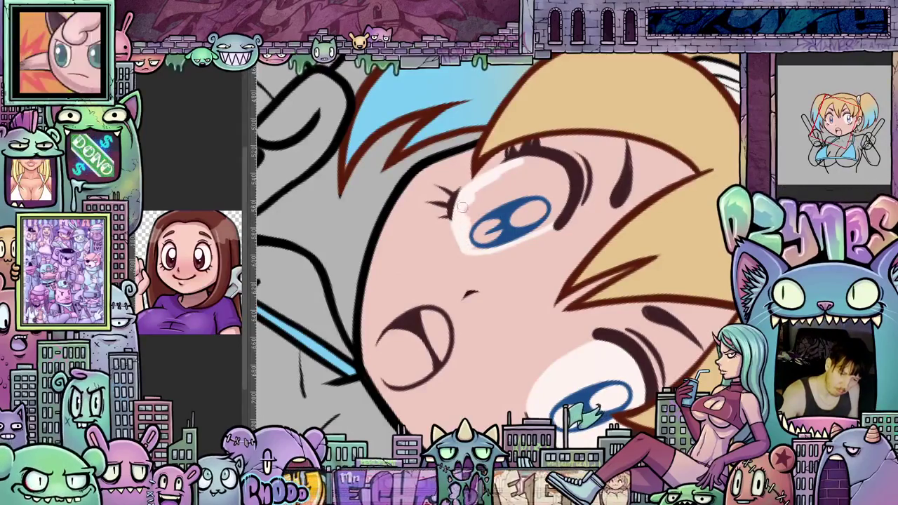
{"action": "left_click_drag", "start_coordinate": [453, 216], "coordinate": [629, 268]}
{"action": "key", "text": "5"}
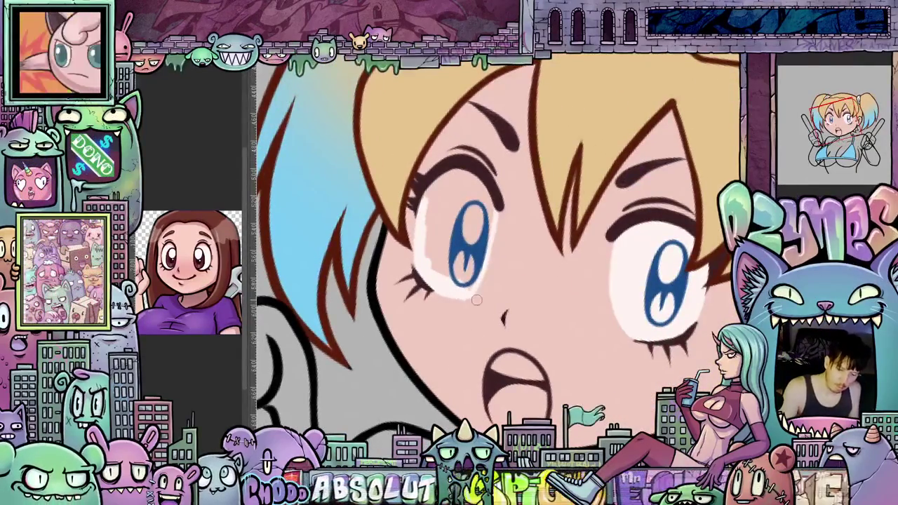
{"action": "key", "text": "4"}
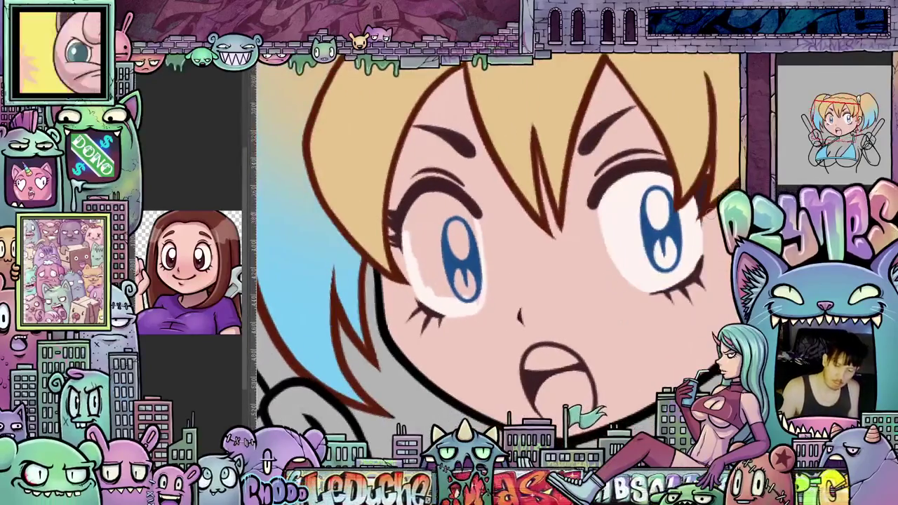
{"action": "mouse_move", "coordinate": [452, 261]}
{"action": "left_mouse_down"}
{"action": "mouse_move", "coordinate": [413, 241]}
{"action": "mouse_move", "coordinate": [456, 223]}
{"action": "mouse_move", "coordinate": [449, 207]}
{"action": "mouse_move", "coordinate": [432, 214]}
{"action": "mouse_move", "coordinate": [435, 236]}
{"action": "mouse_move", "coordinate": [411, 235]}
{"action": "left_mouse_up"}
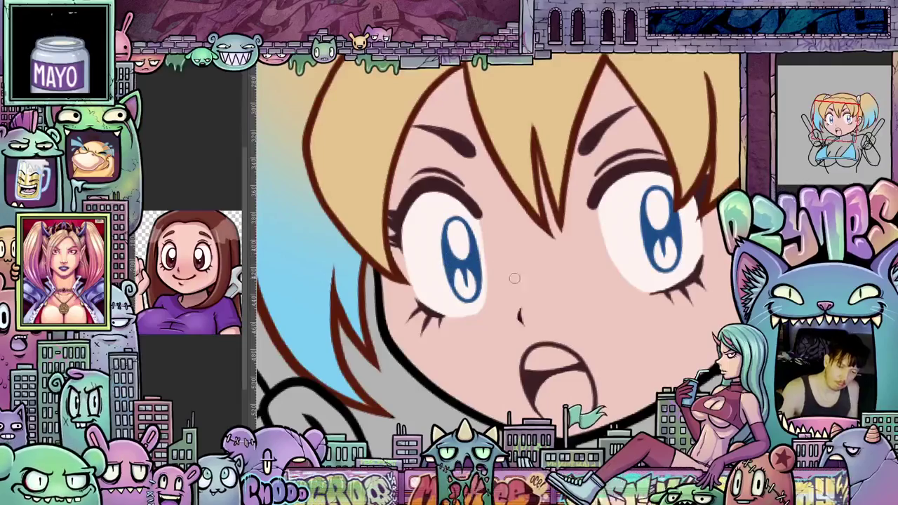
{"action": "key", "text": "minus"}
{"action": "key", "text": "minus"}
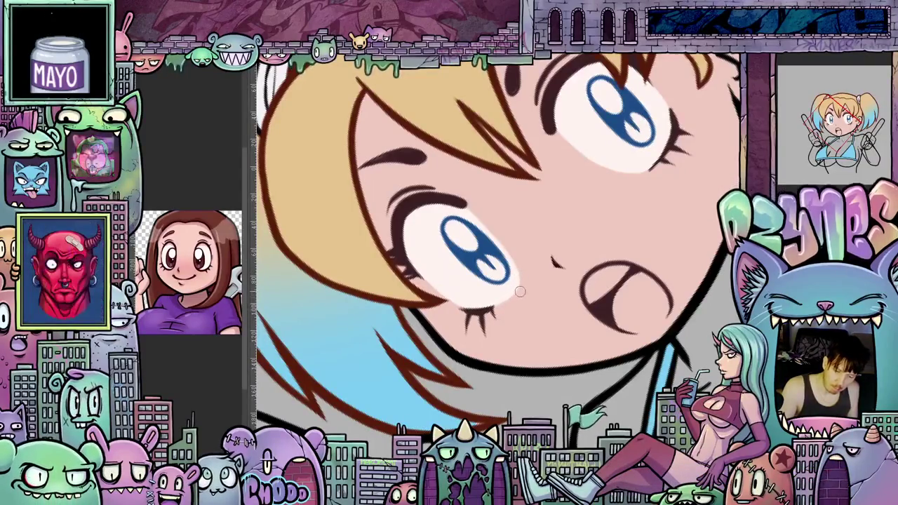
Rotate and zoom the canvas to frame the face at a comfortable painting angle
{"action": "key", "text": "asciicircum"}
{"action": "scroll", "coordinate": [505, 287], "scroll_direction": "up", "scroll_amount": 2}
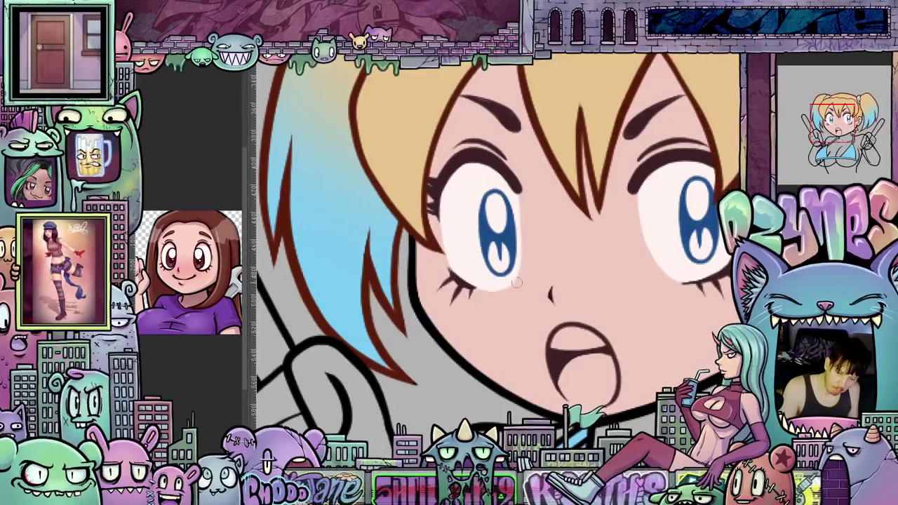
{"action": "key", "text": "asciicircum"}
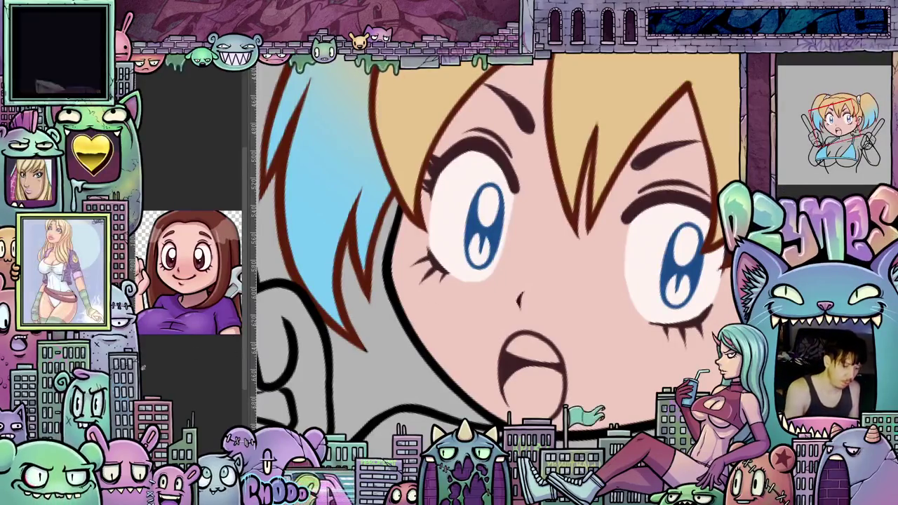
{"action": "left_click_drag", "start_coordinate": [582, 359], "coordinate": [460, 231]}
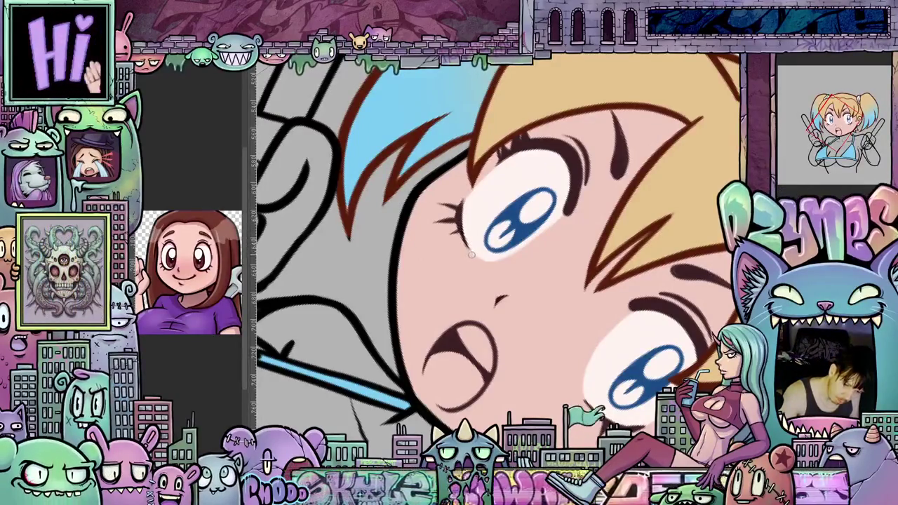
{"action": "mouse_move", "coordinate": [631, 232]}
{"action": "left_mouse_down"}
{"action": "mouse_move", "coordinate": [685, 262]}
{"action": "mouse_move", "coordinate": [450, 220]}
{"action": "left_mouse_up"}
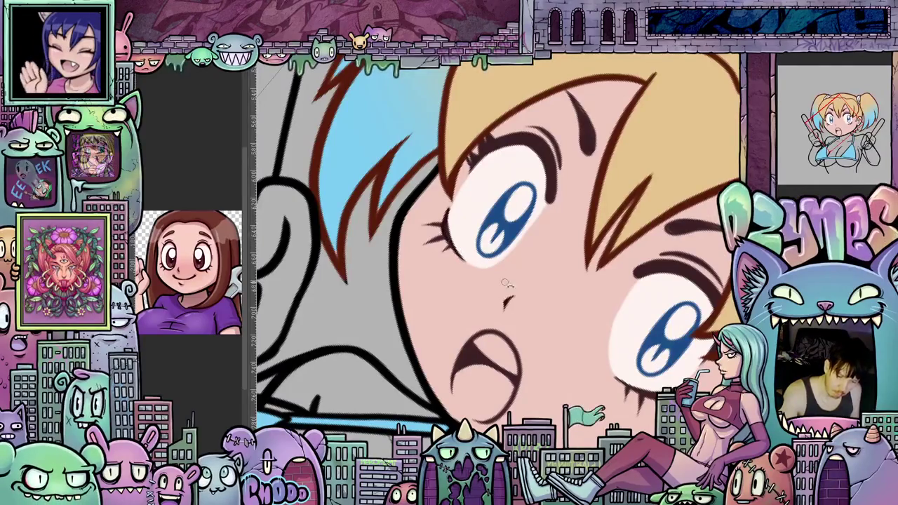
{"action": "key", "text": "Escape"}
{"action": "left_click_drag", "start_coordinate": [708, 287], "coordinate": [689, 288]}
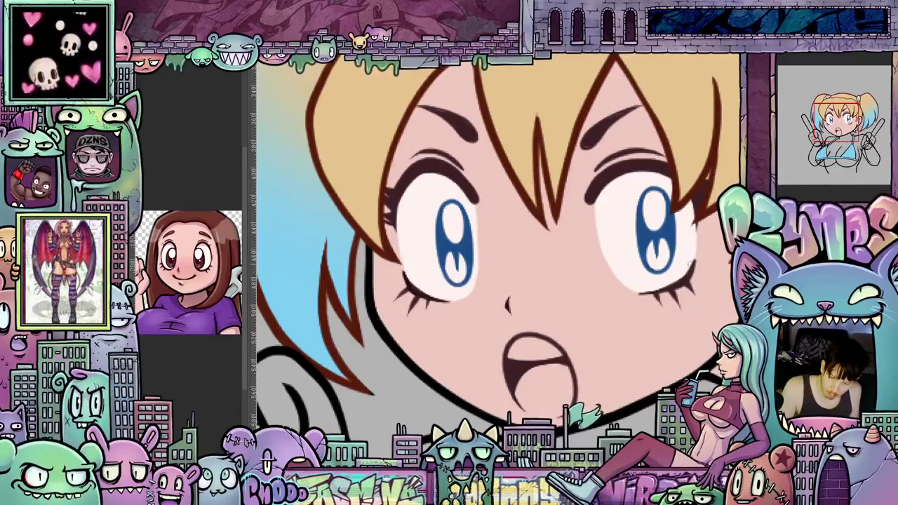
{"action": "mouse_move", "coordinate": [697, 260]}
{"action": "left_mouse_down"}
{"action": "mouse_move", "coordinate": [690, 353]}
{"action": "mouse_move", "coordinate": [680, 323]}
{"action": "left_mouse_up"}
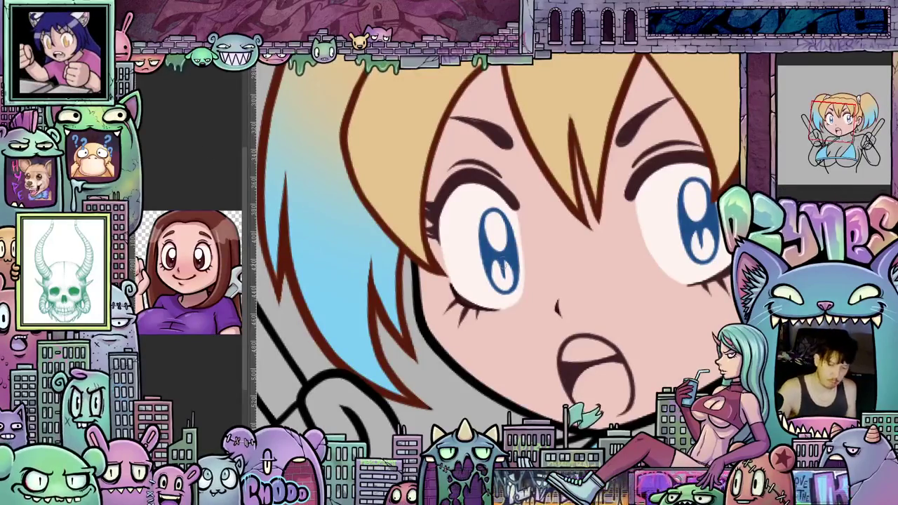
Brush teal shading into the lower part of the left and right irises
{"action": "mouse_move", "coordinate": [495, 272]}
{"action": "left_mouse_down"}
{"action": "mouse_move", "coordinate": [509, 278]}
{"action": "mouse_move", "coordinate": [327, 262]}
{"action": "left_mouse_up"}
{"action": "mouse_move", "coordinate": [527, 252]}
{"action": "left_mouse_down"}
{"action": "mouse_move", "coordinate": [533, 262]}
{"action": "mouse_move", "coordinate": [542, 248]}
{"action": "left_mouse_up"}
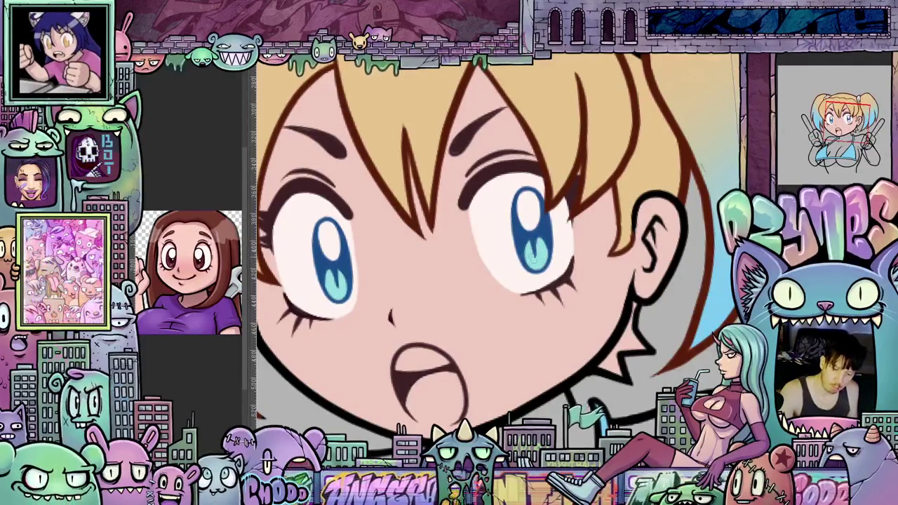
{"action": "left_click_drag", "start_coordinate": [449, 267], "coordinate": [526, 238]}
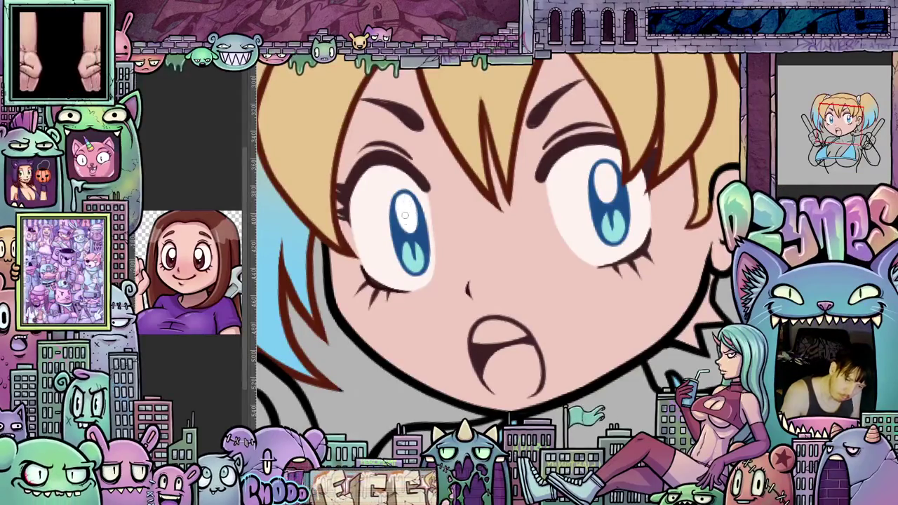
{"action": "left_click_drag", "start_coordinate": [412, 218], "coordinate": [307, 267]}
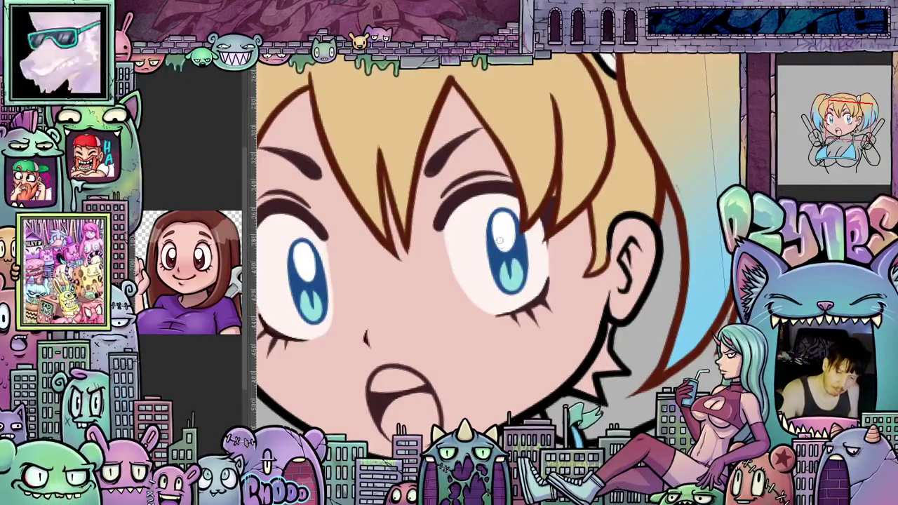
{"action": "left_click_drag", "start_coordinate": [507, 218], "coordinate": [632, 267]}
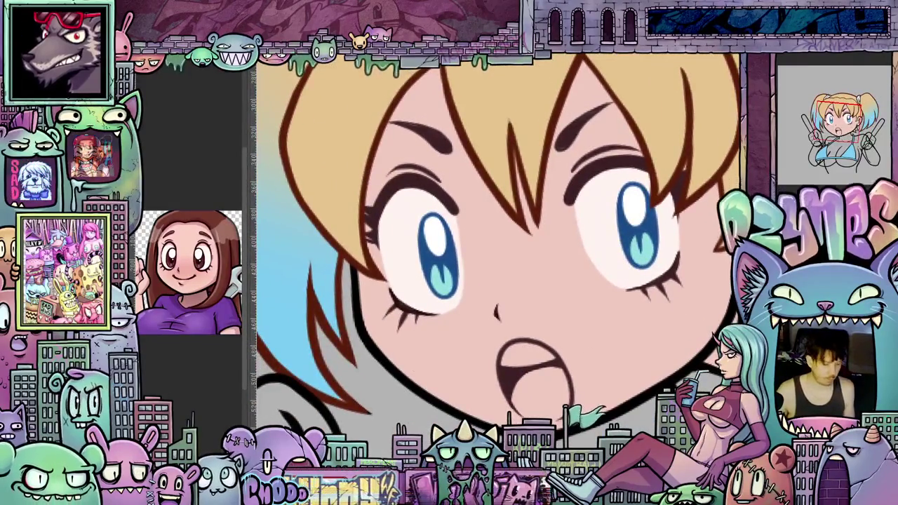
{"action": "mouse_move", "coordinate": [617, 210]}
{"action": "left_mouse_down"}
{"action": "mouse_move", "coordinate": [657, 246]}
{"action": "mouse_move", "coordinate": [576, 331]}
{"action": "left_mouse_up"}
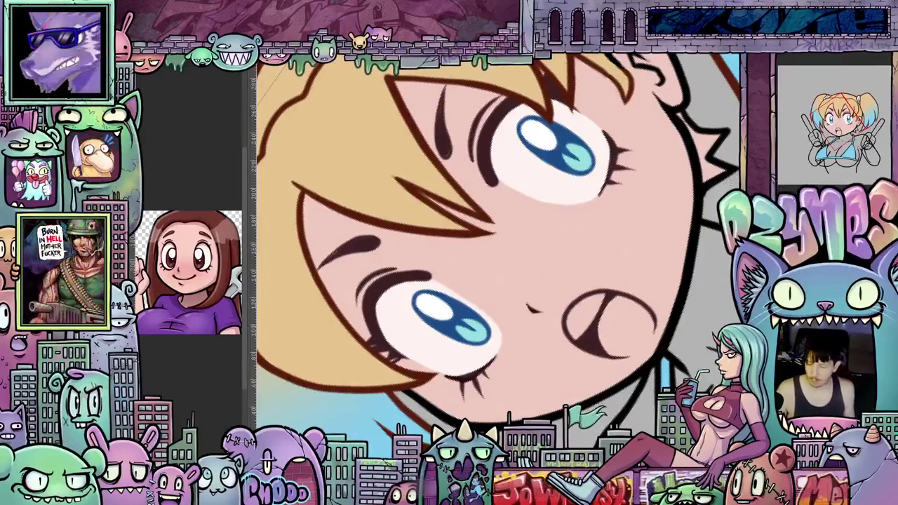
Paint small white strokes inside the open mouth to form teeth along the upper edge
{"action": "left_click_drag", "start_coordinate": [577, 334], "coordinate": [572, 338]}
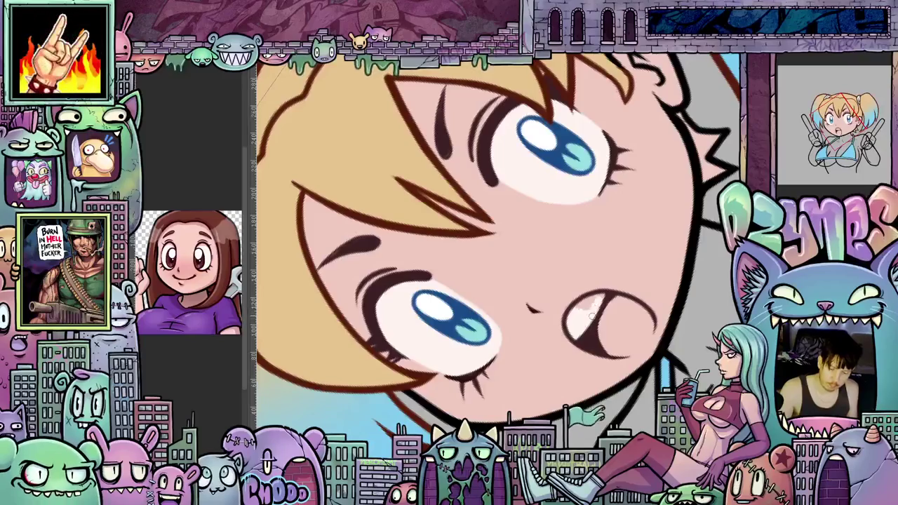
{"action": "left_click_drag", "start_coordinate": [581, 316], "coordinate": [587, 303]}
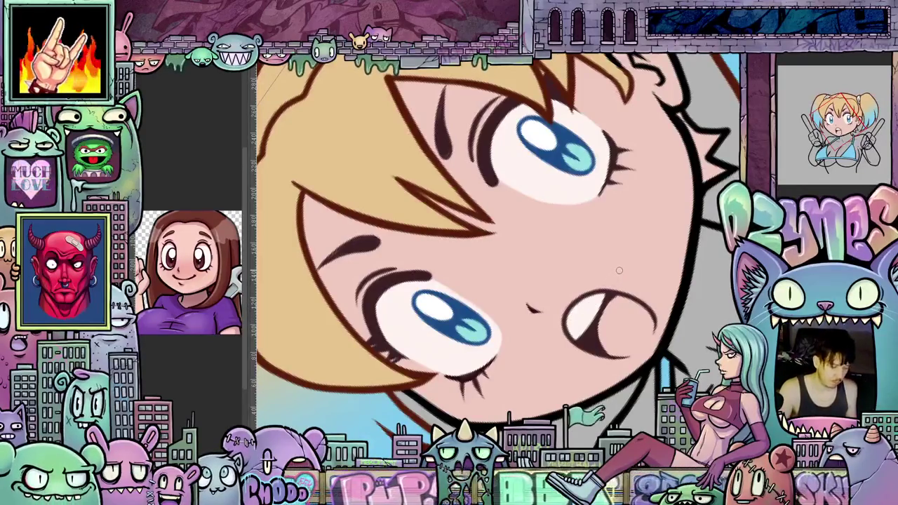
{"action": "mouse_move", "coordinate": [622, 266]}
{"action": "left_mouse_down"}
{"action": "mouse_move", "coordinate": [610, 329]}
{"action": "mouse_move", "coordinate": [627, 319]}
{"action": "left_mouse_up"}
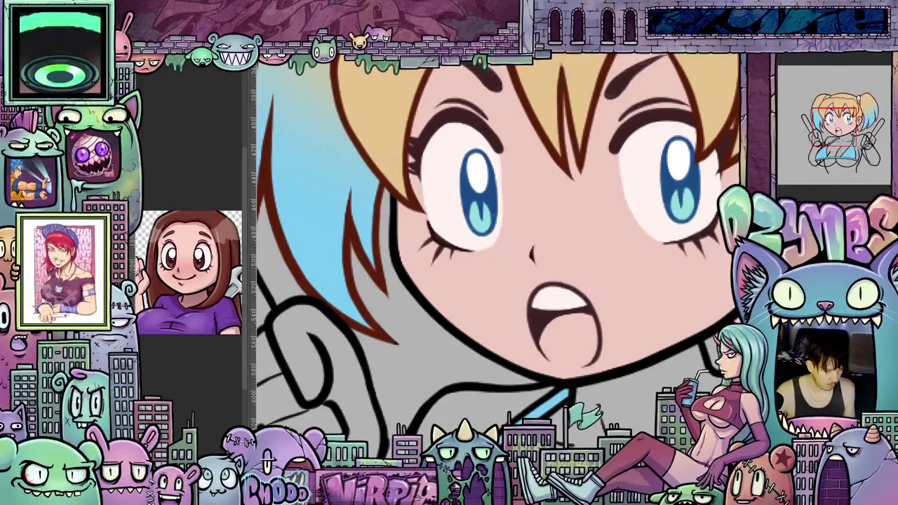
{"action": "left_click_drag", "start_coordinate": [498, 252], "coordinate": [505, 246]}
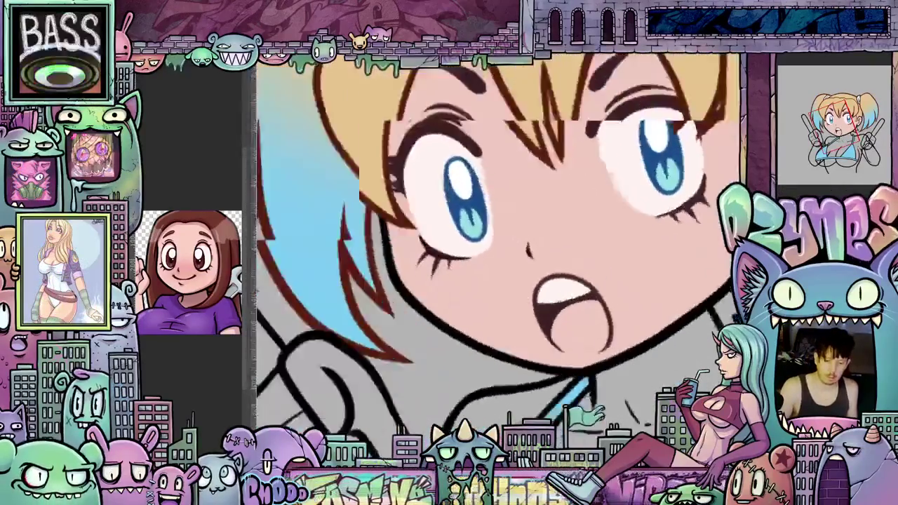
{"action": "left_click_drag", "start_coordinate": [280, 280], "coordinate": [224, 337]}
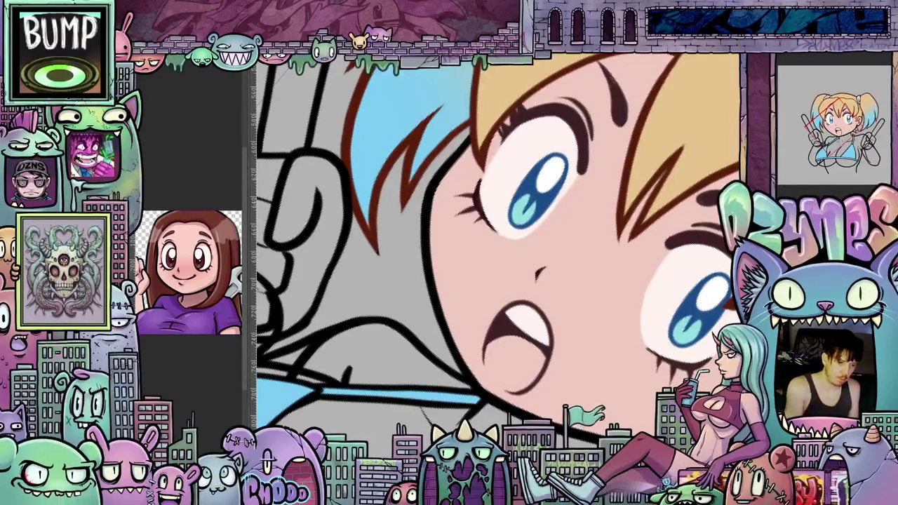
{"action": "left_click_drag", "start_coordinate": [595, 380], "coordinate": [447, 359]}
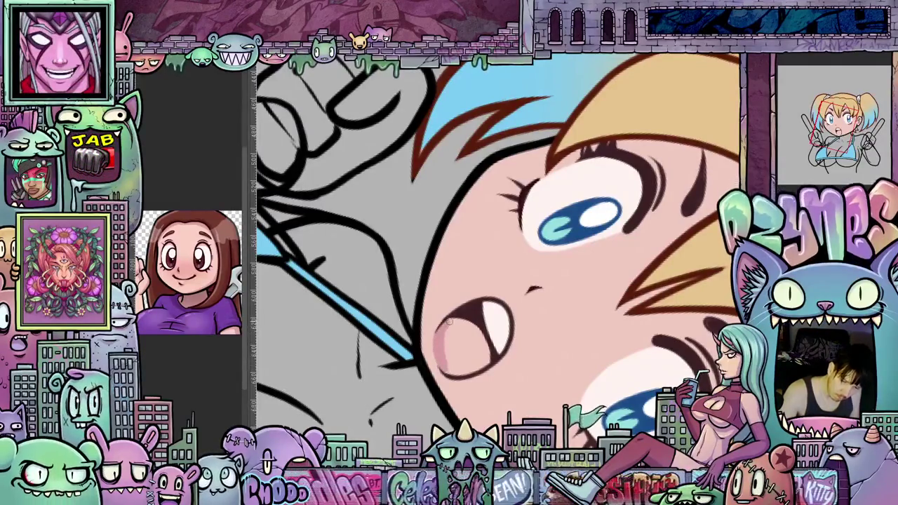
{"action": "left_click_drag", "start_coordinate": [440, 331], "coordinate": [591, 241]}
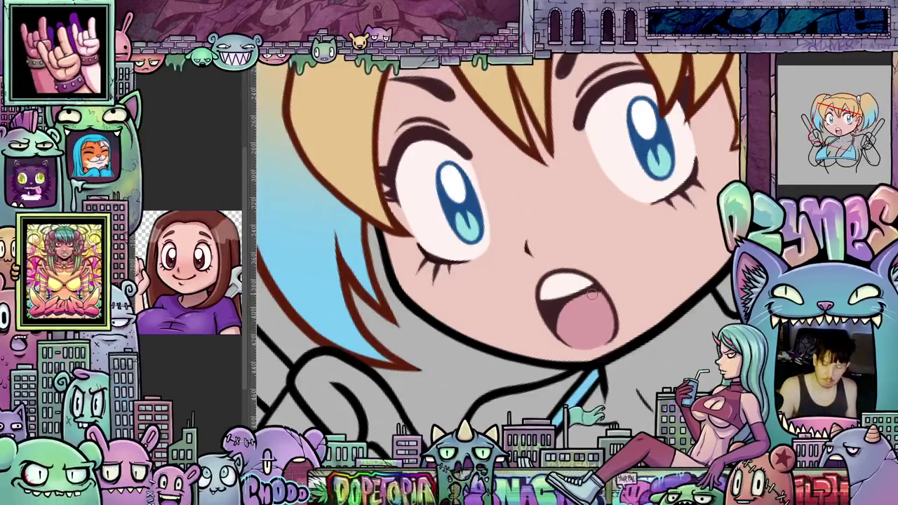
Airbrush a light-blue wash over the top of the hair
{"action": "scroll", "coordinate": [591, 295], "scroll_direction": "down", "scroll_amount": 2}
{"action": "scroll", "coordinate": [619, 276], "scroll_direction": "down", "scroll_amount": 2}
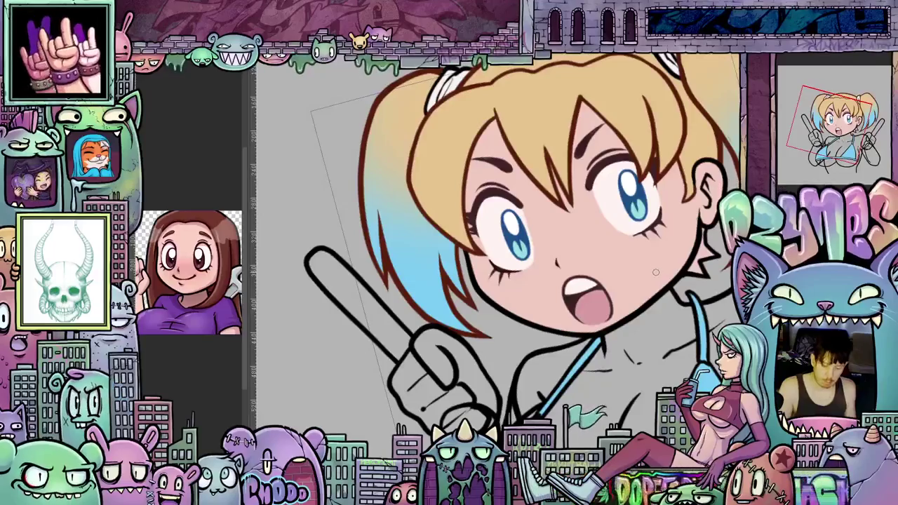
{"action": "left_click_drag", "start_coordinate": [658, 273], "coordinate": [662, 307]}
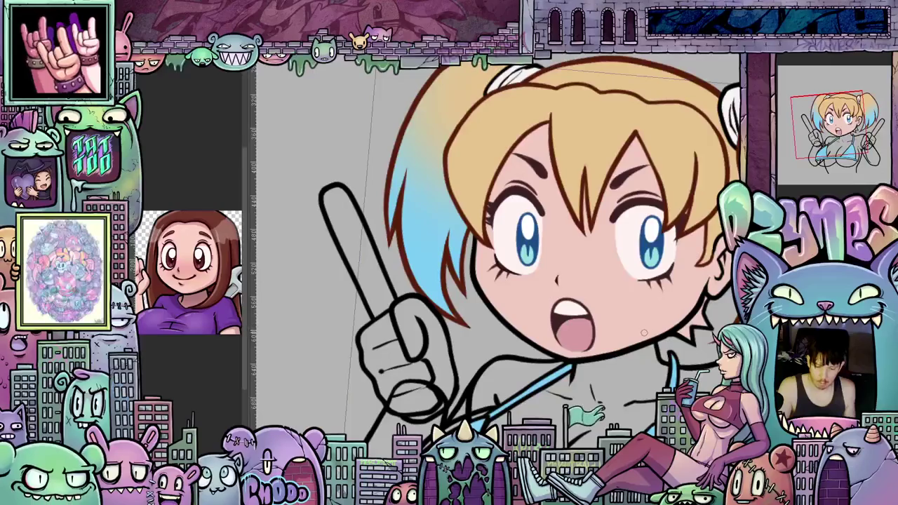
{"action": "scroll", "coordinate": [644, 337], "scroll_direction": "down", "scroll_amount": 1}
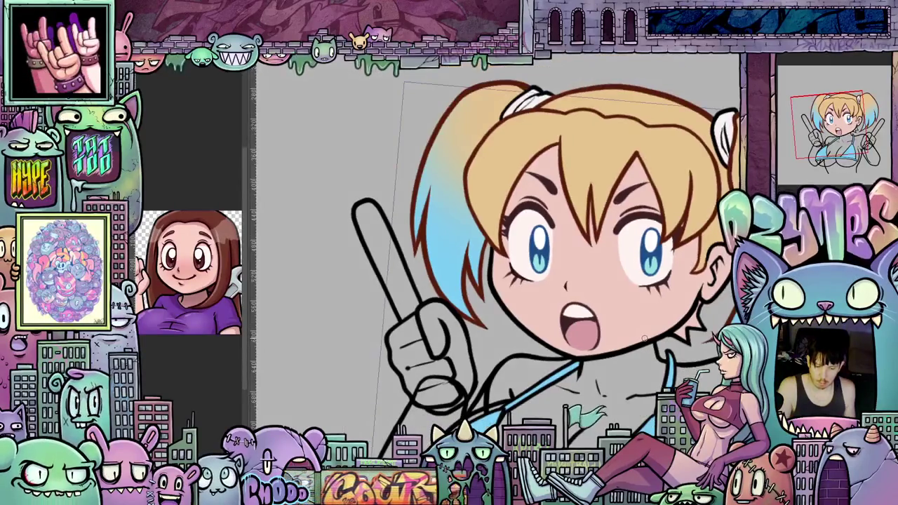
{"action": "scroll", "coordinate": [643, 338], "scroll_direction": "down", "scroll_amount": 1}
{"action": "scroll", "coordinate": [644, 337], "scroll_direction": "down", "scroll_amount": 1}
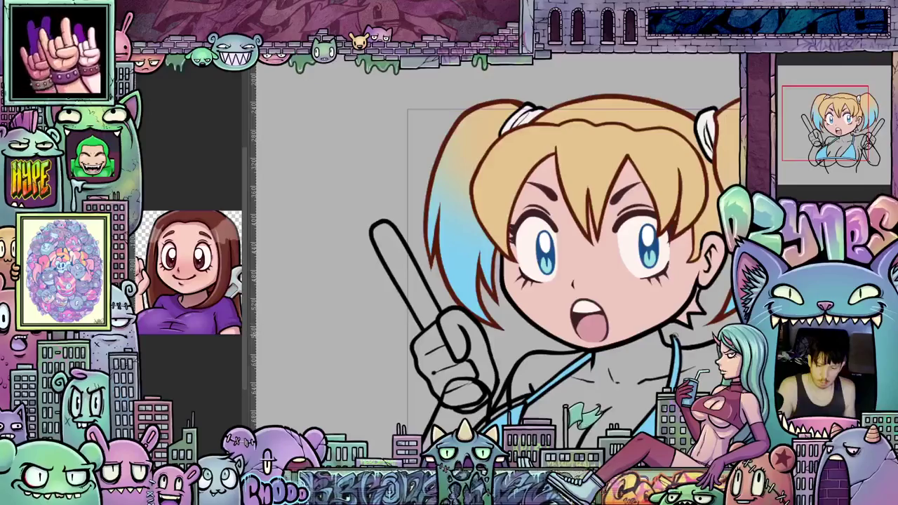
{"action": "left_click_drag", "start_coordinate": [643, 337], "coordinate": [589, 341]}
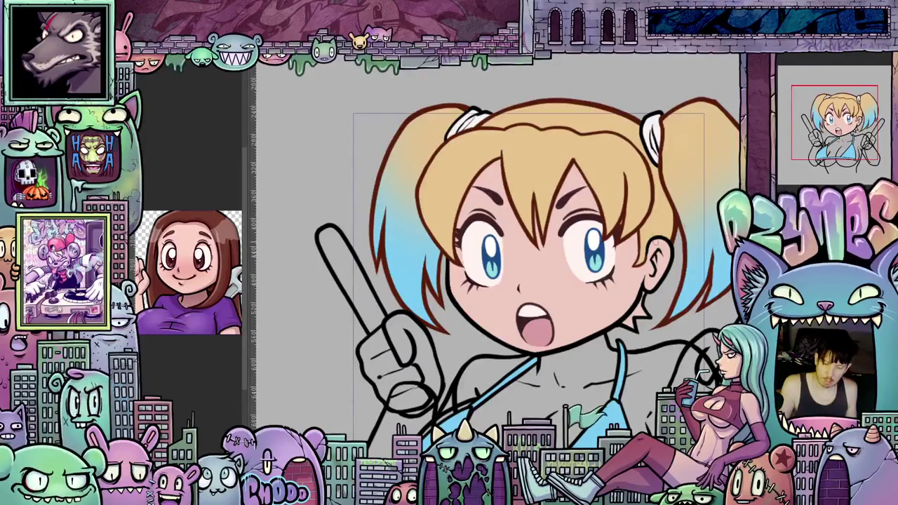
{"action": "left_click_drag", "start_coordinate": [528, 153], "coordinate": [546, 162]}
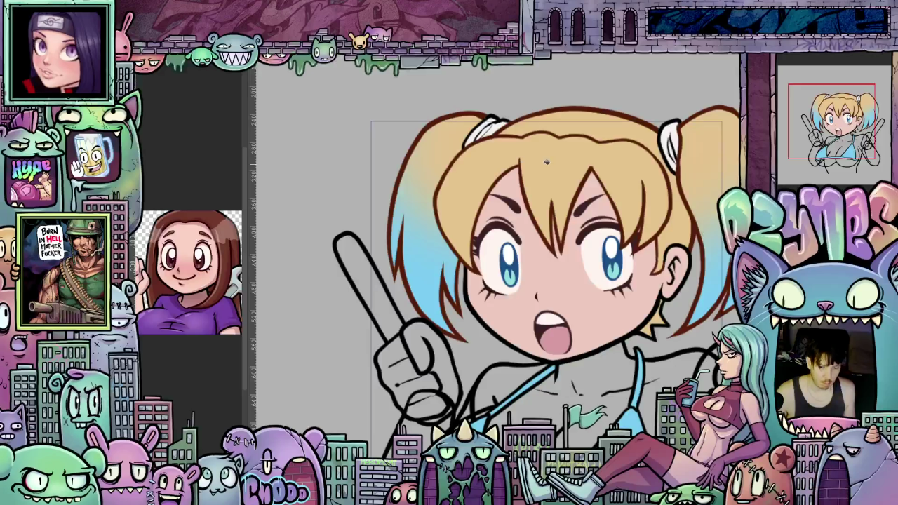
{"action": "left_click_drag", "start_coordinate": [587, 128], "coordinate": [605, 130]}
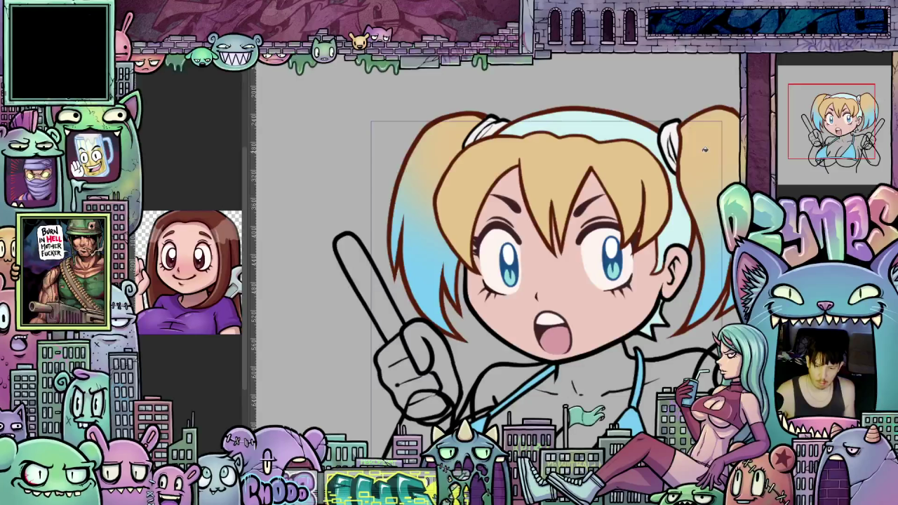
{"action": "key", "text": "ctrl+z"}
{"action": "left_click_drag", "start_coordinate": [700, 209], "coordinate": [658, 198]}
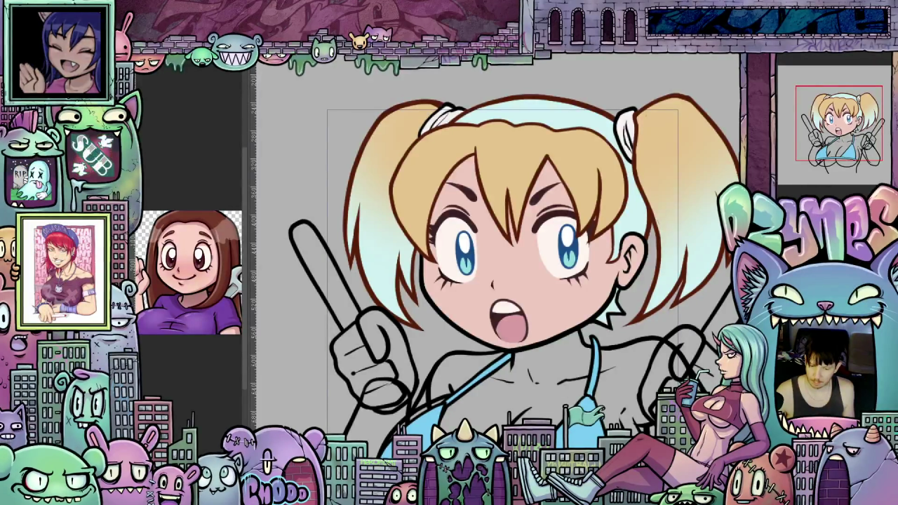
Strengthen the light cyan gradient on the pigtails and remove the blonde from the bangs
{"action": "key", "text": "ctrl+z"}
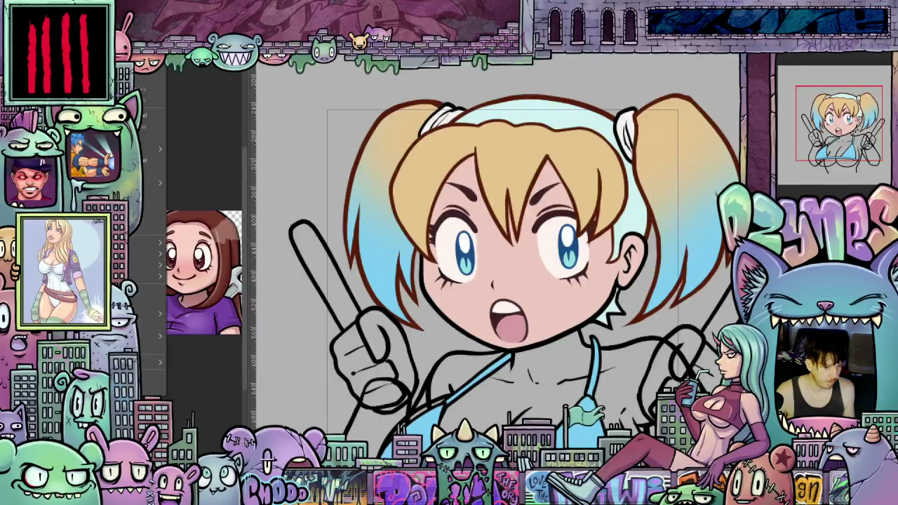
{"action": "key", "text": "ctrl+z"}
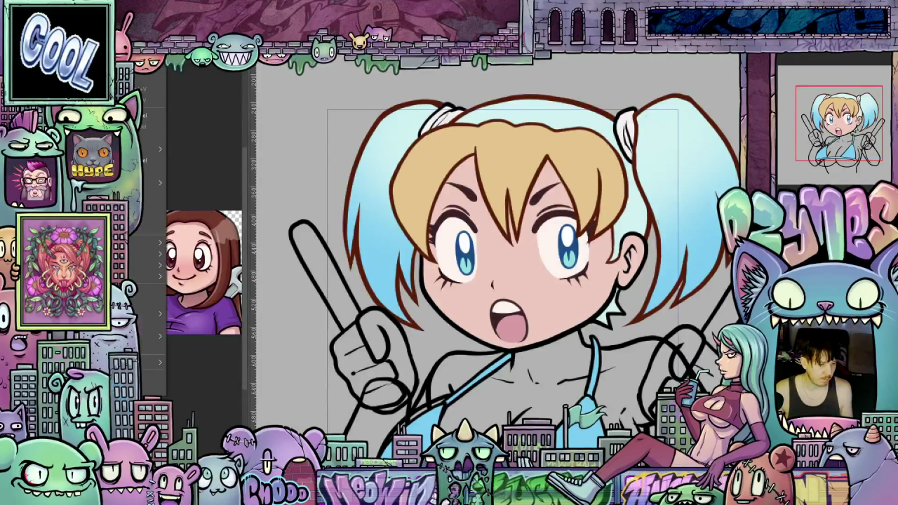
{"action": "key", "text": "ctrl+z"}
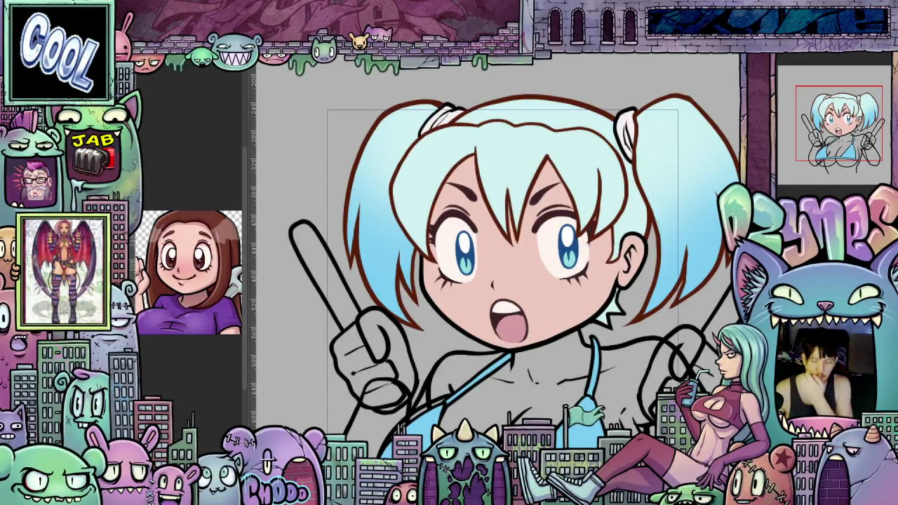
{"action": "key", "text": "ctrl+0"}
{"action": "scroll", "coordinate": [553, 326], "scroll_direction": "up", "scroll_amount": 1}
{"action": "scroll", "coordinate": [554, 325], "scroll_direction": "up", "scroll_amount": 1}
{"action": "scroll", "coordinate": [554, 325], "scroll_direction": "up", "scroll_amount": 1}
{"action": "scroll", "coordinate": [554, 325], "scroll_direction": "up", "scroll_amount": 1}
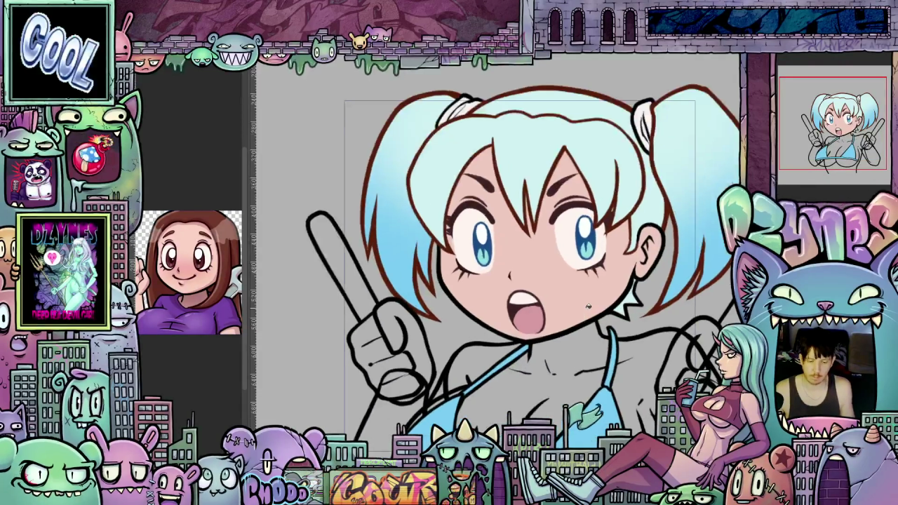
{"action": "scroll", "coordinate": [587, 306], "scroll_direction": "up", "scroll_amount": 1}
{"action": "scroll", "coordinate": [588, 306], "scroll_direction": "up", "scroll_amount": 1}
{"action": "scroll", "coordinate": [588, 306], "scroll_direction": "up", "scroll_amount": 1}
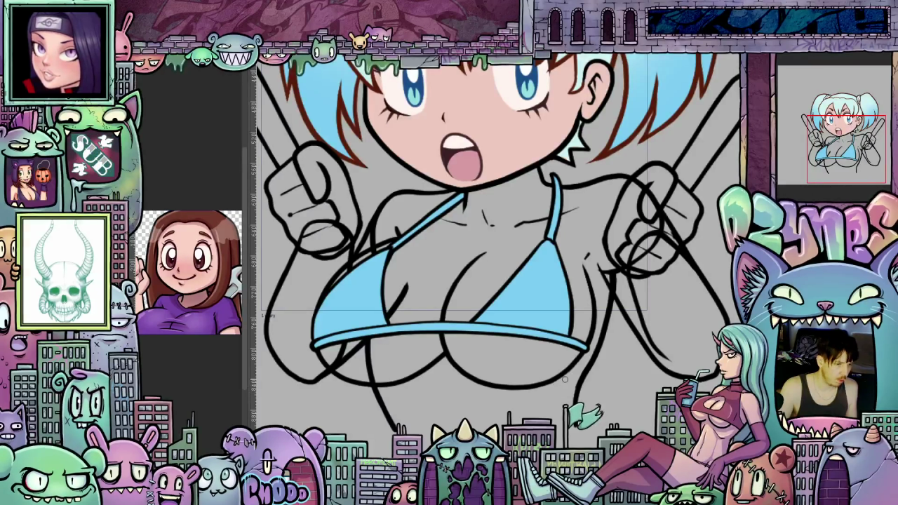
{"action": "mouse_move", "coordinate": [565, 380]}
{"action": "left_mouse_down"}
{"action": "mouse_move", "coordinate": [382, 343]}
{"action": "mouse_move", "coordinate": [559, 408]}
{"action": "left_mouse_up"}
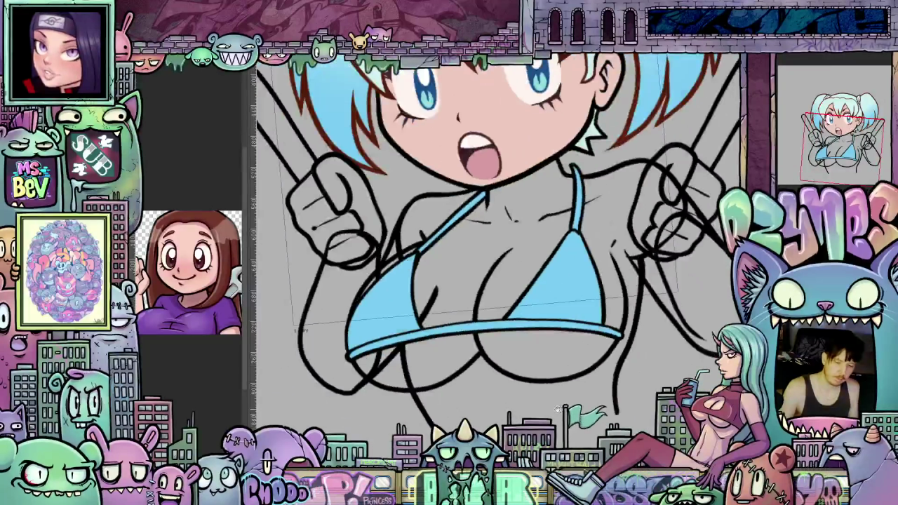
{"action": "scroll", "coordinate": [559, 409], "scroll_direction": "down", "scroll_amount": 2}
{"action": "left_click_drag", "start_coordinate": [429, 357], "coordinate": [438, 379]}
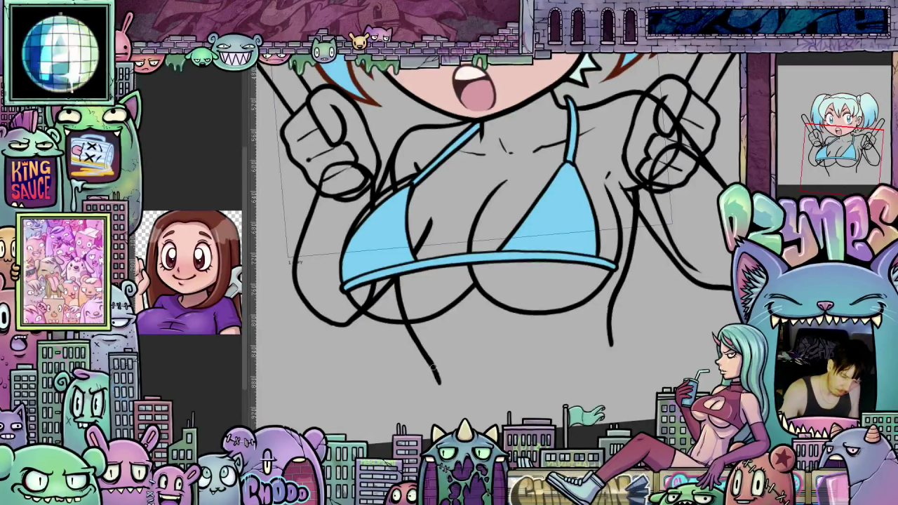
{"action": "left_click_drag", "start_coordinate": [605, 347], "coordinate": [606, 366]}
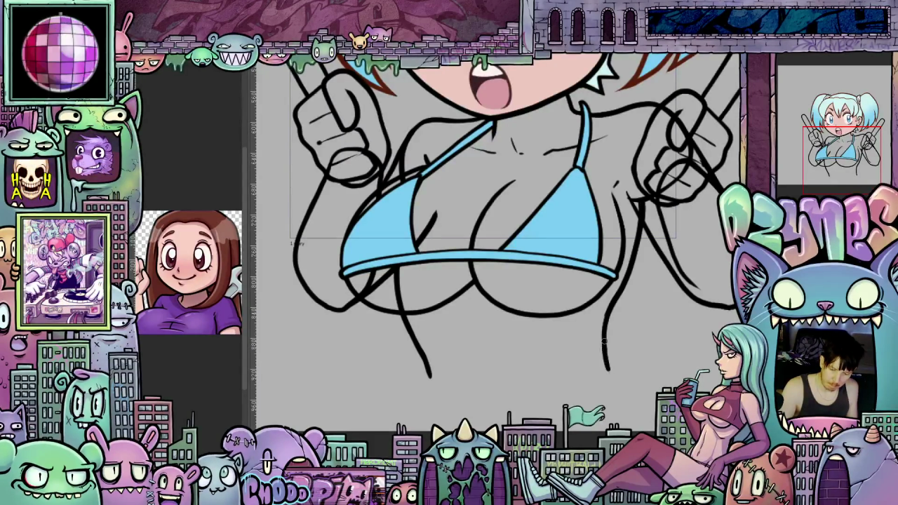
{"action": "left_click_drag", "start_coordinate": [648, 390], "coordinate": [590, 391]}
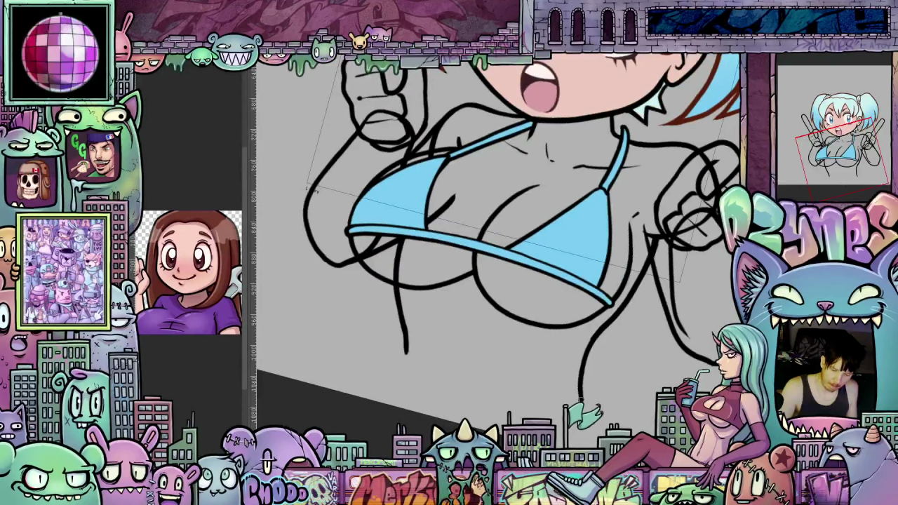
{"action": "left_click_drag", "start_coordinate": [581, 389], "coordinate": [623, 369]}
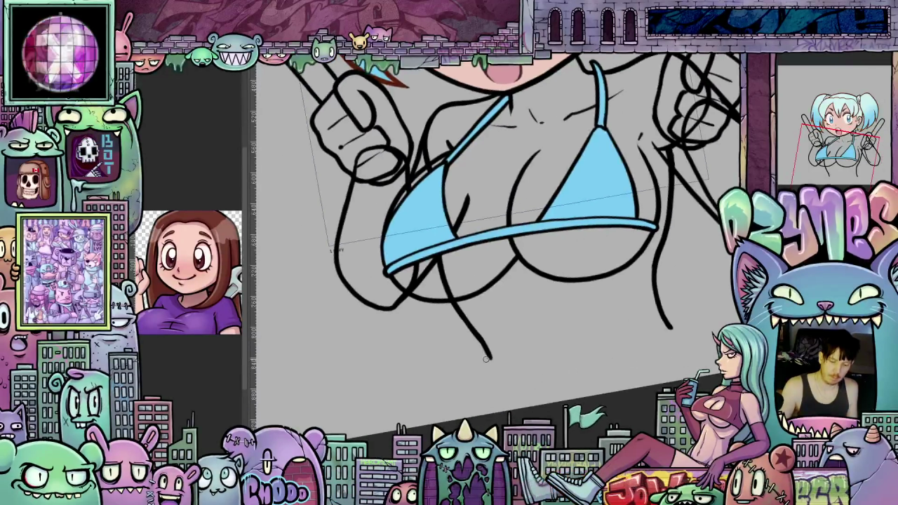
{"action": "left_click_drag", "start_coordinate": [623, 369], "coordinate": [493, 359]}
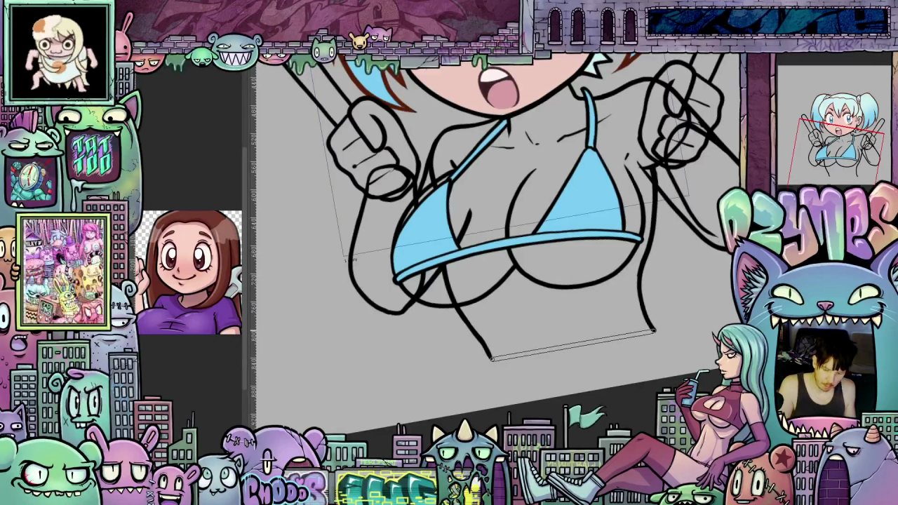
{"action": "left_click_drag", "start_coordinate": [656, 332], "coordinate": [654, 334]}
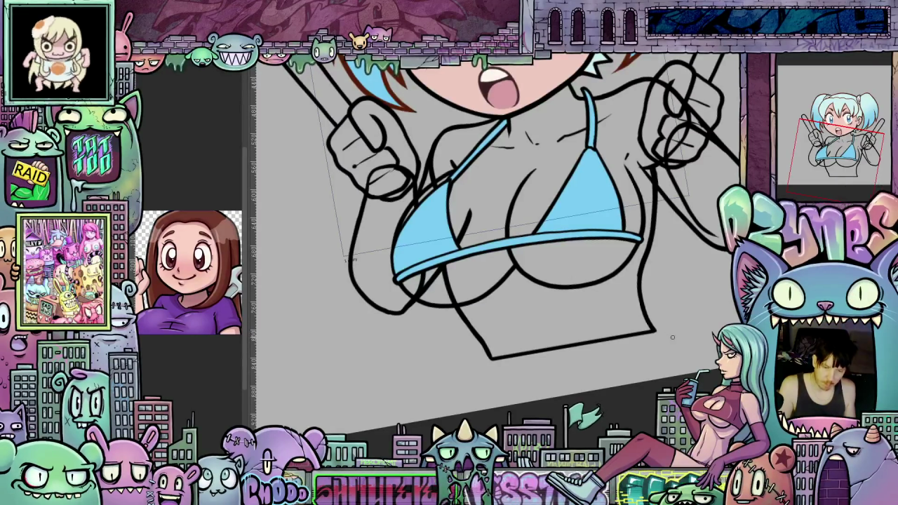
{"action": "scroll", "coordinate": [675, 336], "scroll_direction": "up", "scroll_amount": 5}
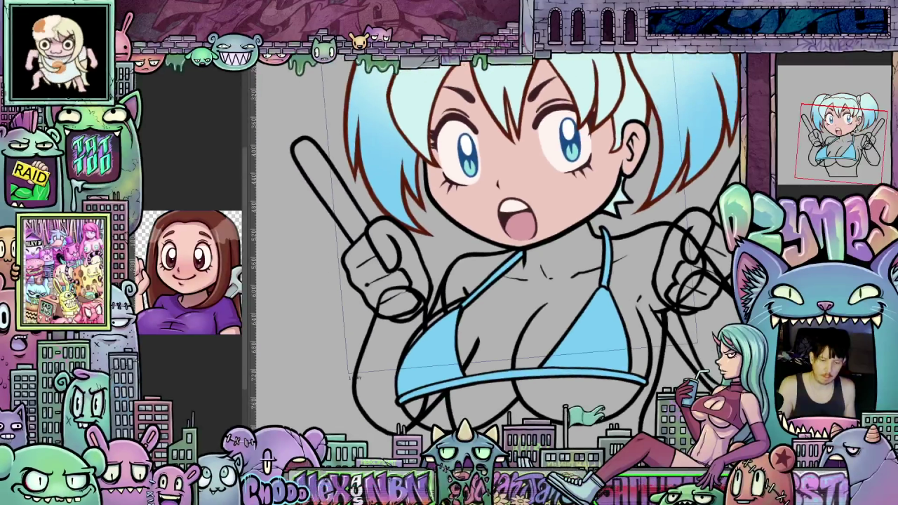
{"action": "scroll", "coordinate": [643, 394], "scroll_direction": "down", "scroll_amount": 2}
{"action": "scroll", "coordinate": [659, 374], "scroll_direction": "up", "scroll_amount": 2}
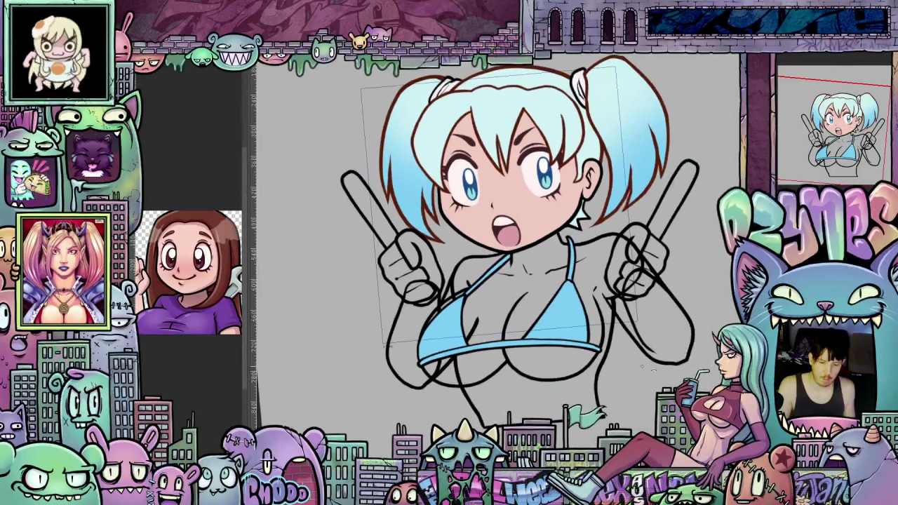
{"action": "scroll", "coordinate": [659, 374], "scroll_direction": "down", "scroll_amount": 3}
{"action": "scroll", "coordinate": [659, 374], "scroll_direction": "up", "scroll_amount": 1}
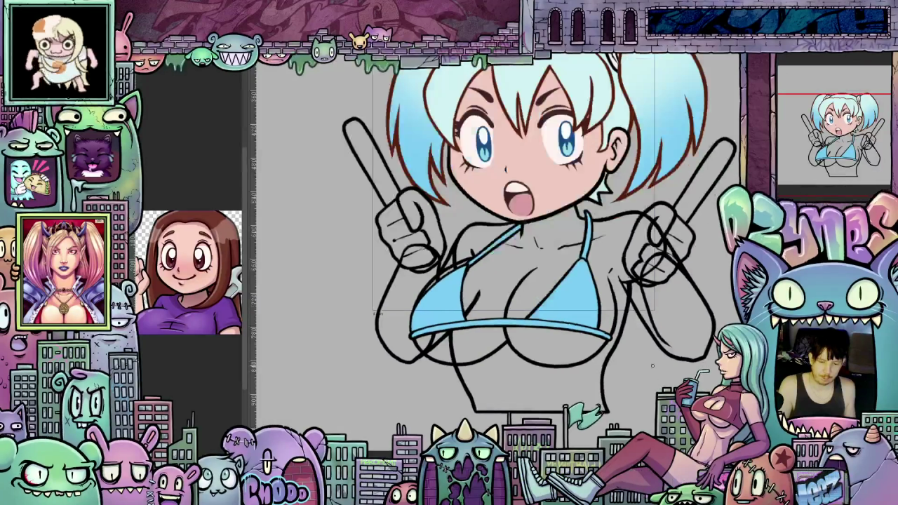
{"action": "left_click_drag", "start_coordinate": [653, 366], "coordinate": [650, 320]}
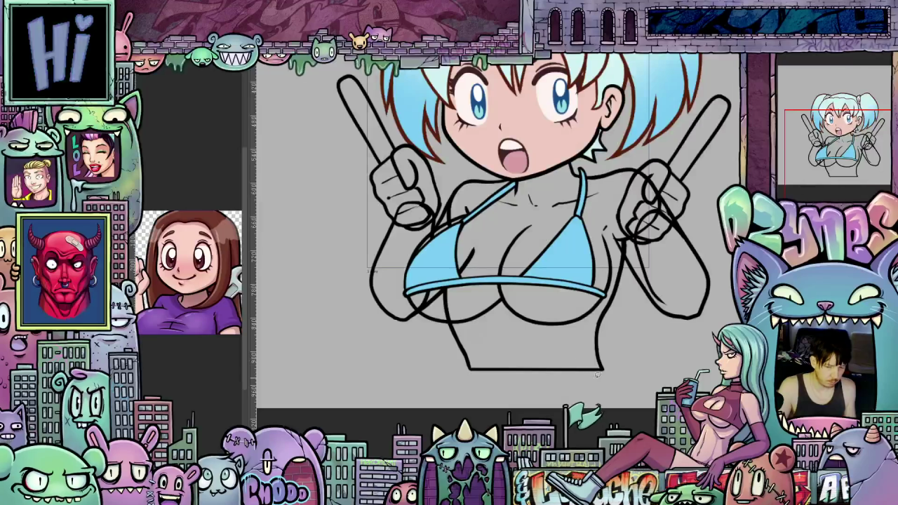
{"action": "mouse_move", "coordinate": [622, 388]}
{"action": "left_mouse_down"}
{"action": "mouse_move", "coordinate": [466, 407]}
{"action": "mouse_move", "coordinate": [657, 369]}
{"action": "left_mouse_up"}
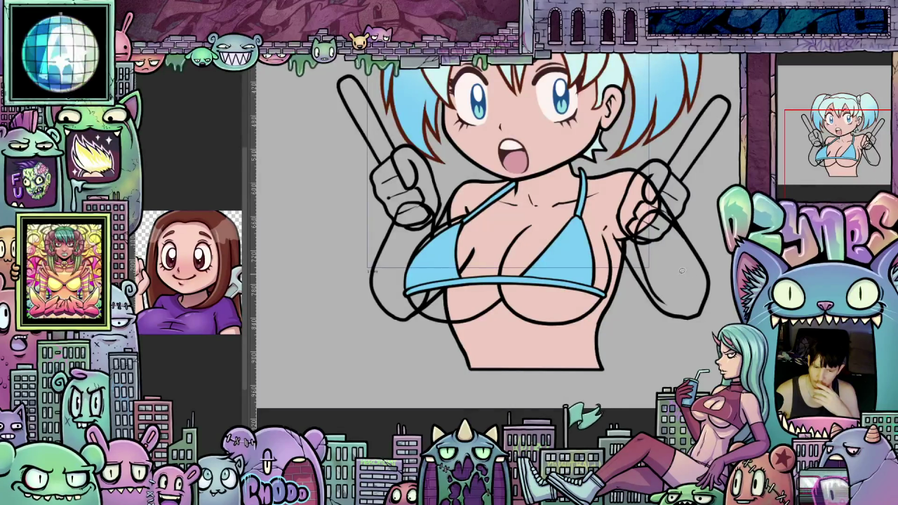
{"action": "scroll", "coordinate": [681, 271], "scroll_direction": "down", "scroll_amount": 1}
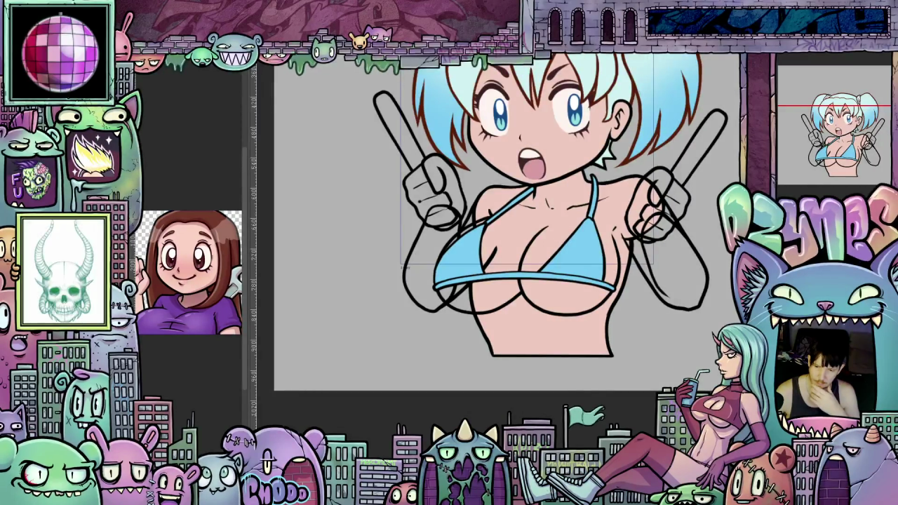
{"action": "scroll", "coordinate": [505, 224], "scroll_direction": "up", "scroll_amount": 1}
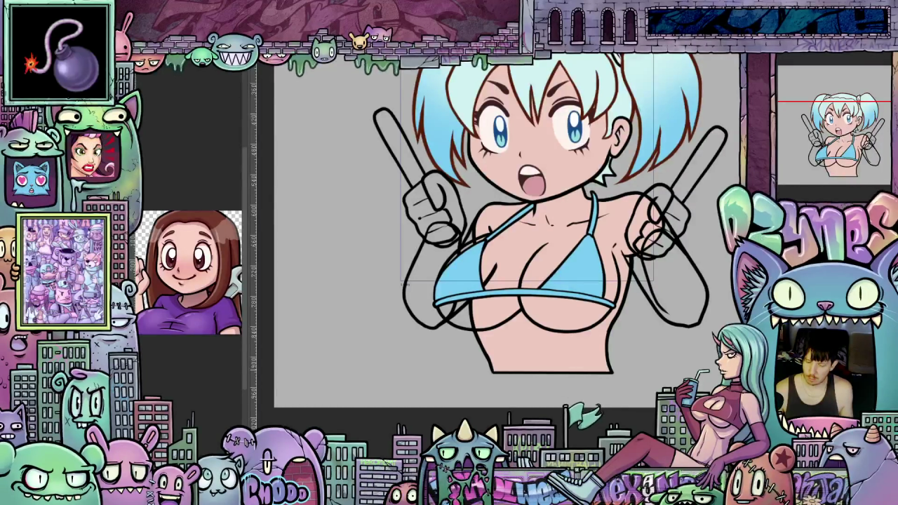
{"action": "left_click_drag", "start_coordinate": [491, 231], "coordinate": [476, 222]}
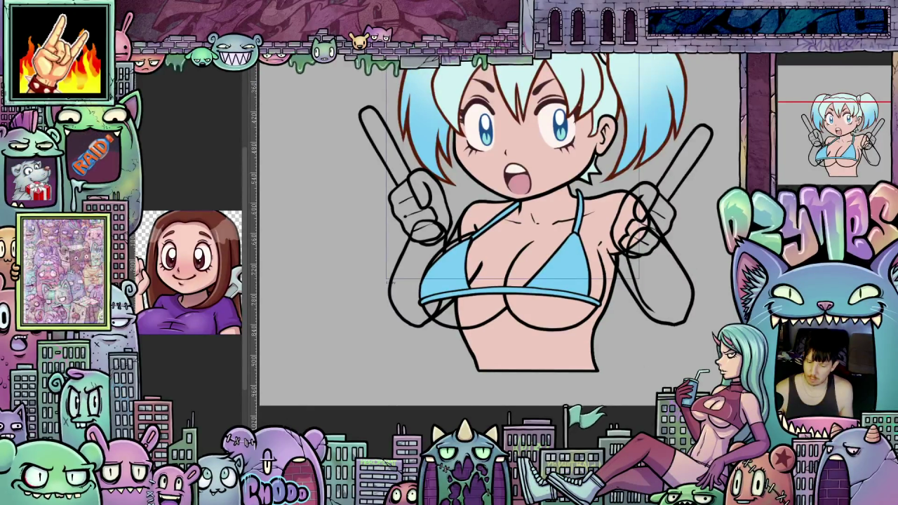
{"action": "scroll", "coordinate": [570, 251], "scroll_direction": "up", "scroll_amount": 2}
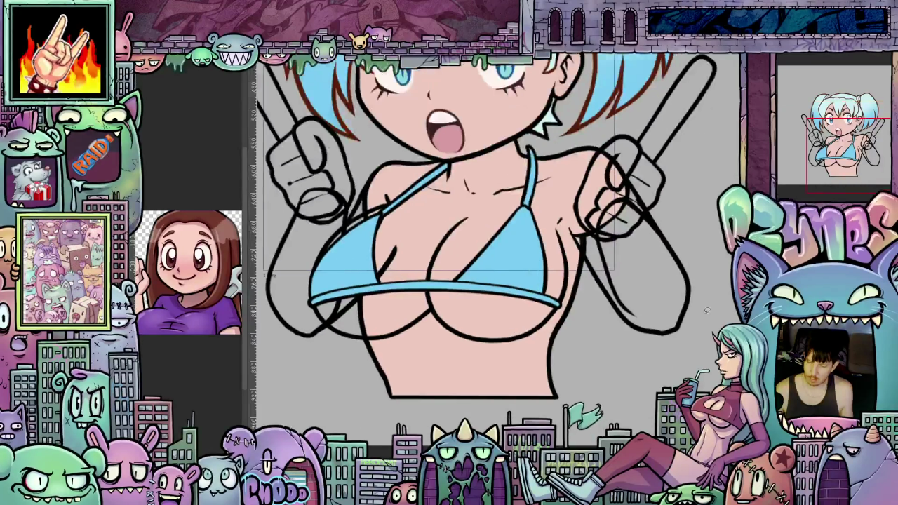
{"action": "scroll", "coordinate": [569, 251], "scroll_direction": "up", "scroll_amount": 2}
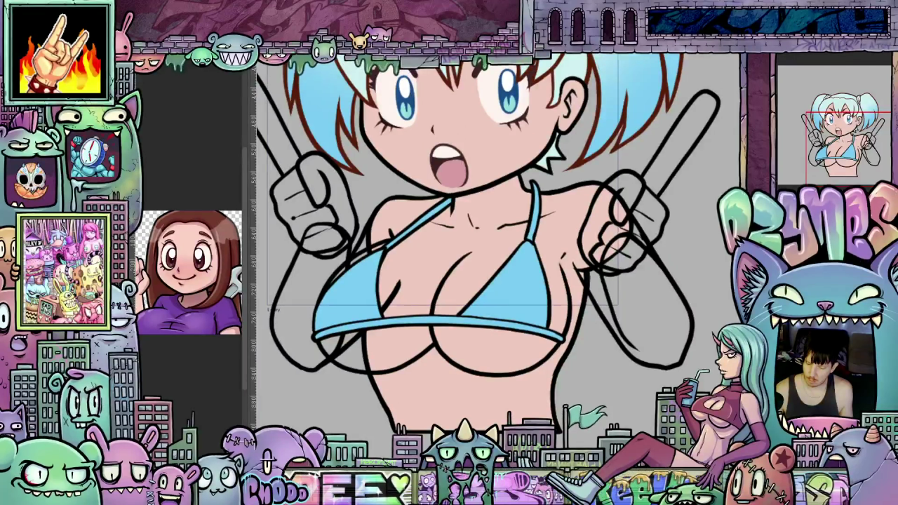
{"action": "key", "text": "ctrl+z"}
{"action": "scroll", "coordinate": [677, 293], "scroll_direction": "up", "scroll_amount": 1}
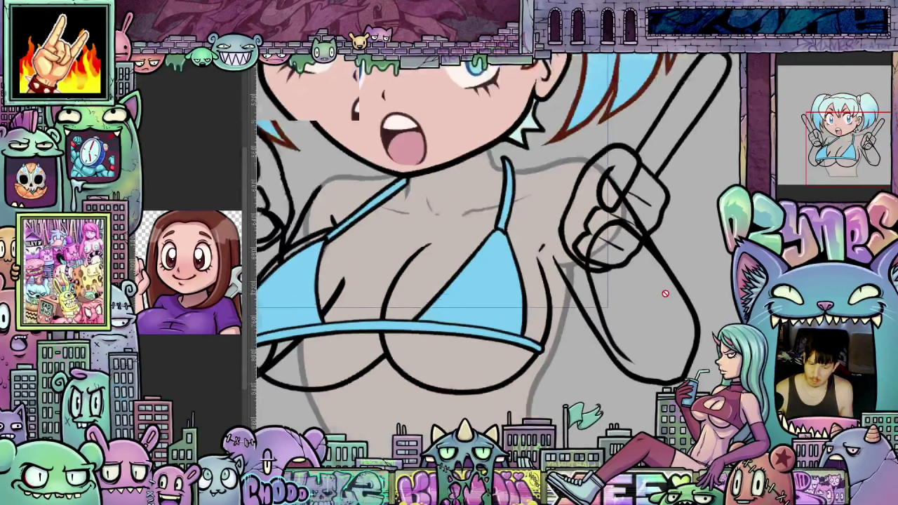
{"action": "scroll", "coordinate": [678, 293], "scroll_direction": "up", "scroll_amount": 1}
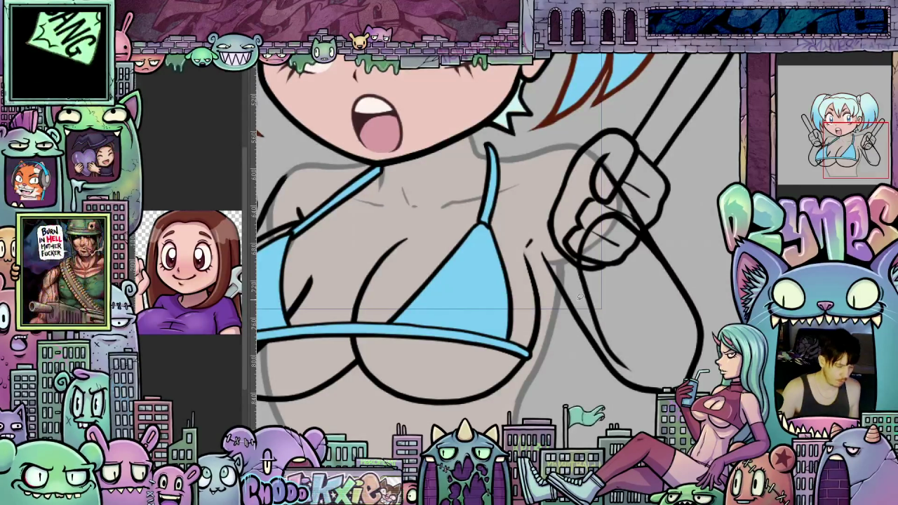
{"action": "scroll", "coordinate": [548, 341], "scroll_direction": "up", "scroll_amount": 5}
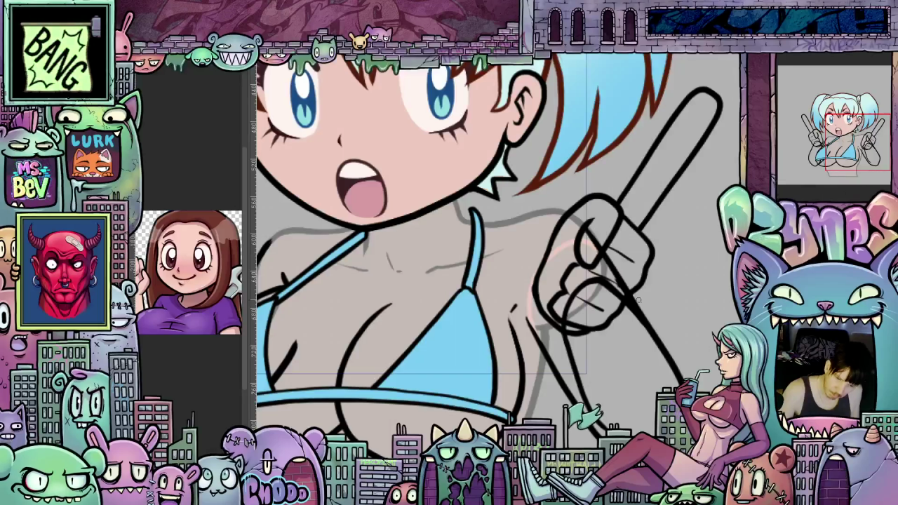
{"action": "scroll", "coordinate": [640, 334], "scroll_direction": "down", "scroll_amount": 1}
{"action": "scroll", "coordinate": [639, 334], "scroll_direction": "down", "scroll_amount": 1}
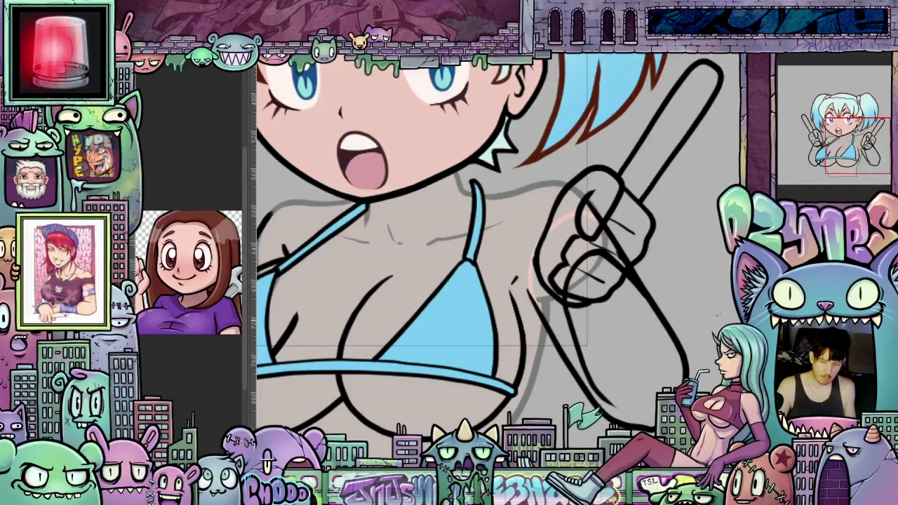
Fill the forearm, hand and arm area with the skin colour
{"action": "left_click_drag", "start_coordinate": [610, 288], "coordinate": [718, 312]}
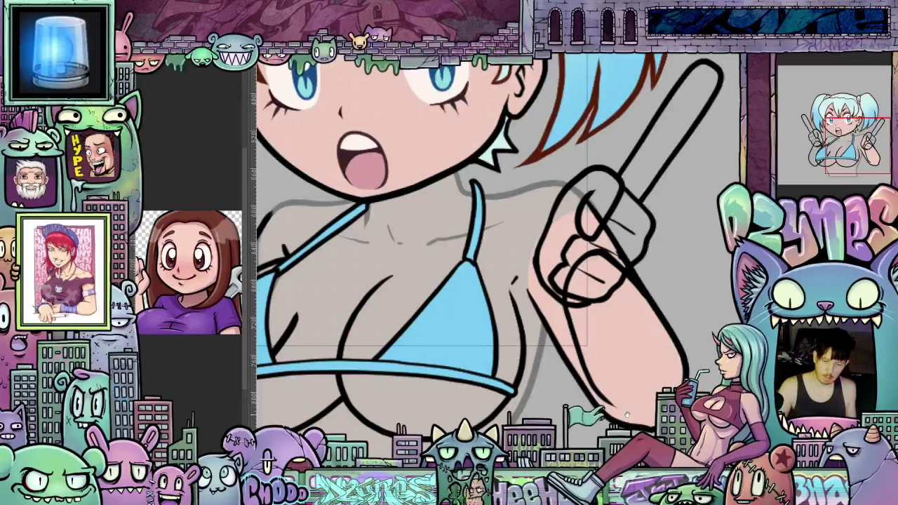
{"action": "left_click_drag", "start_coordinate": [624, 416], "coordinate": [683, 369]}
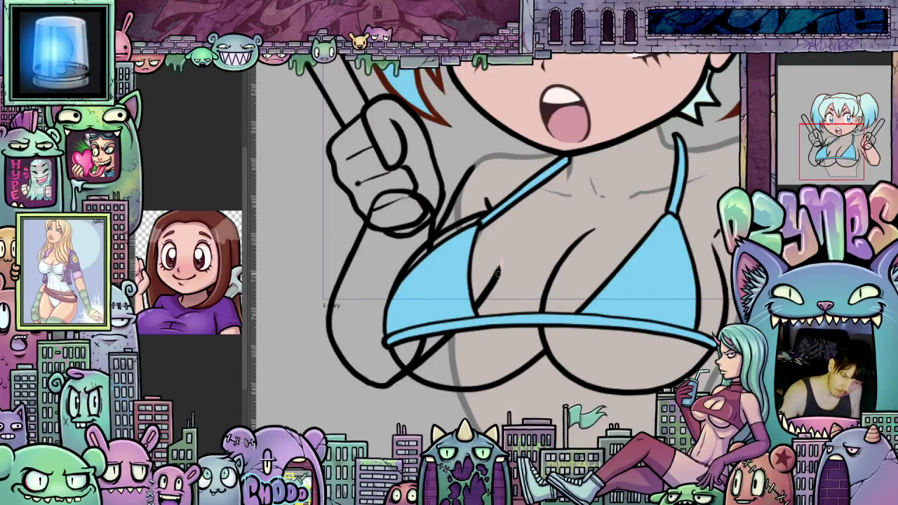
{"action": "left_click_drag", "start_coordinate": [502, 261], "coordinate": [499, 220]}
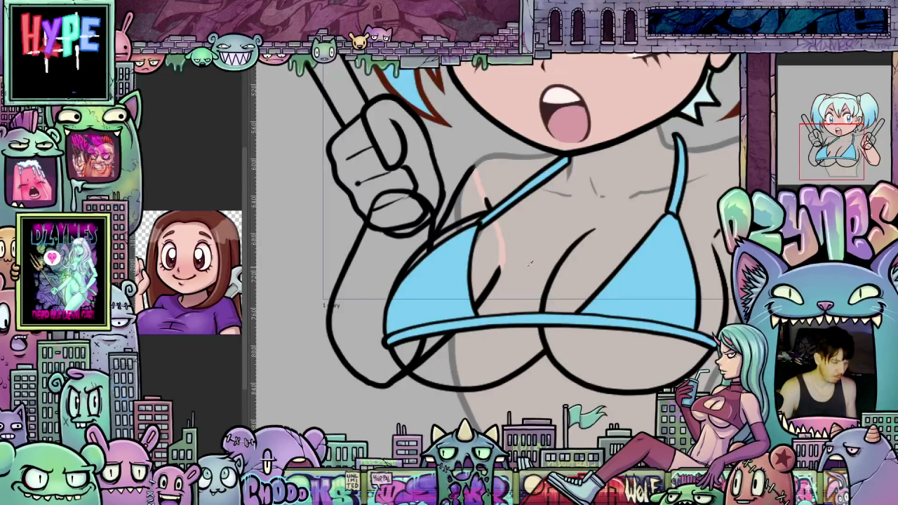
{"action": "mouse_move", "coordinate": [491, 169]}
{"action": "left_mouse_down"}
{"action": "mouse_move", "coordinate": [537, 199]}
{"action": "mouse_move", "coordinate": [525, 389]}
{"action": "left_mouse_up"}
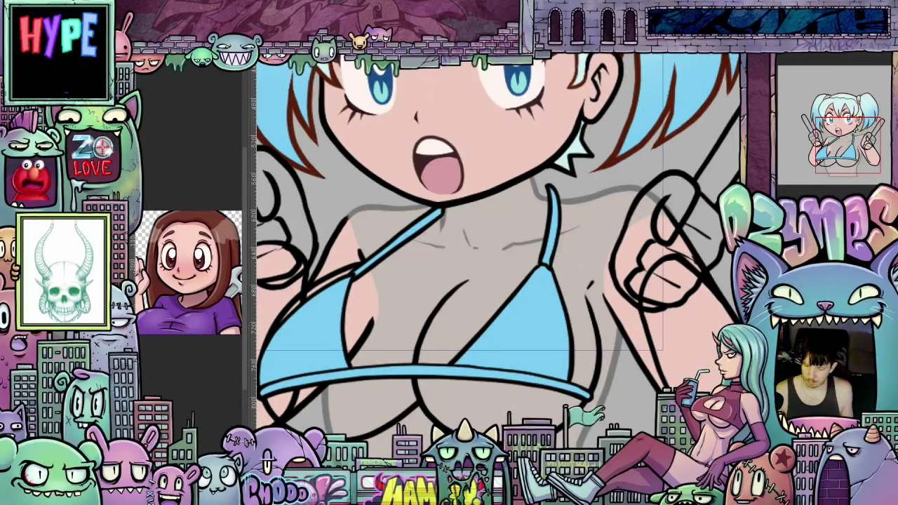
{"action": "scroll", "coordinate": [494, 246], "scroll_direction": "down", "scroll_amount": 2}
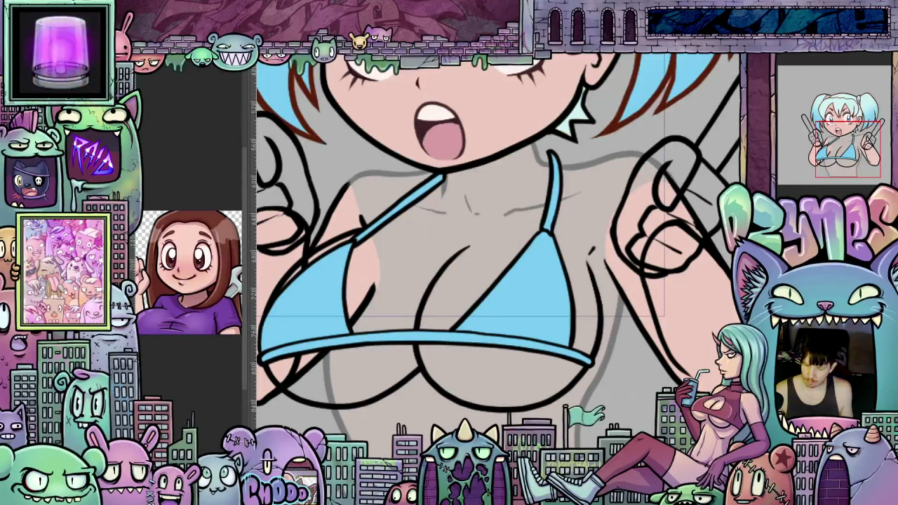
Fill the breasts and upper chest with the skin colour
{"action": "left_click_drag", "start_coordinate": [490, 252], "coordinate": [526, 242]}
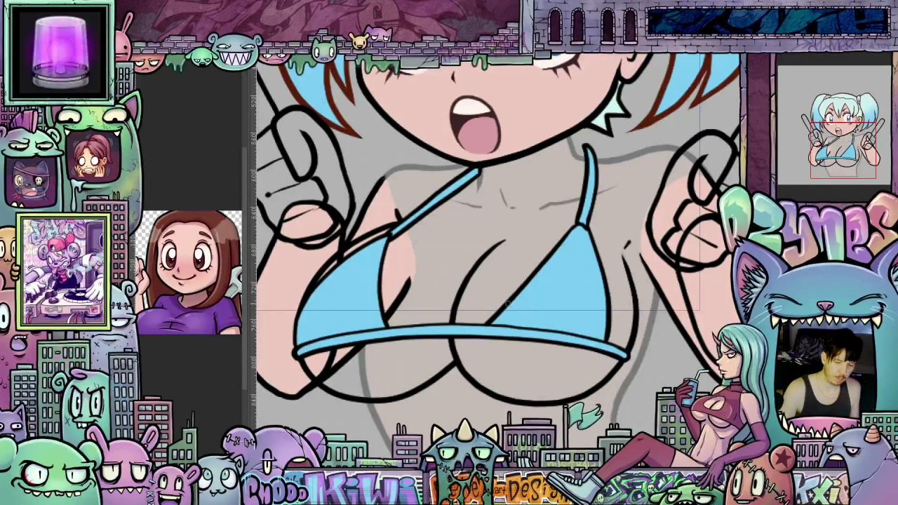
{"action": "left_click_drag", "start_coordinate": [496, 306], "coordinate": [497, 269]}
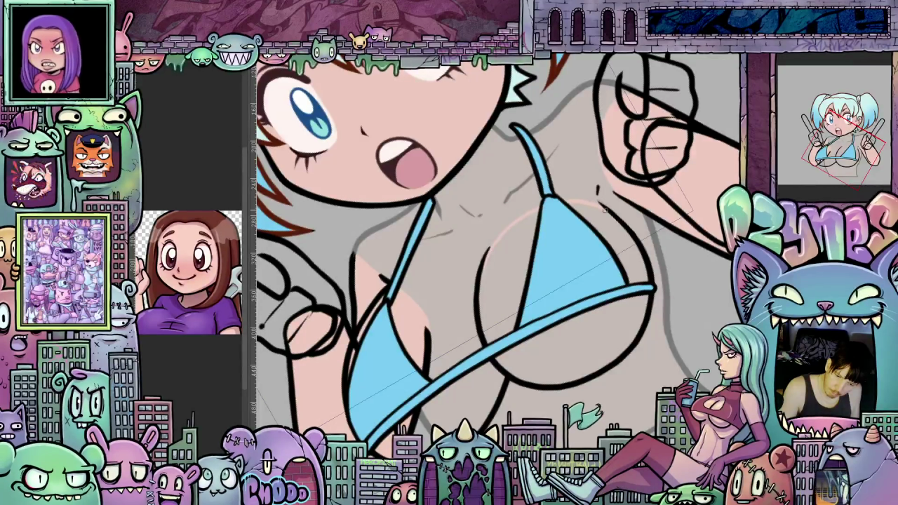
{"action": "left_click_drag", "start_coordinate": [679, 284], "coordinate": [485, 294]}
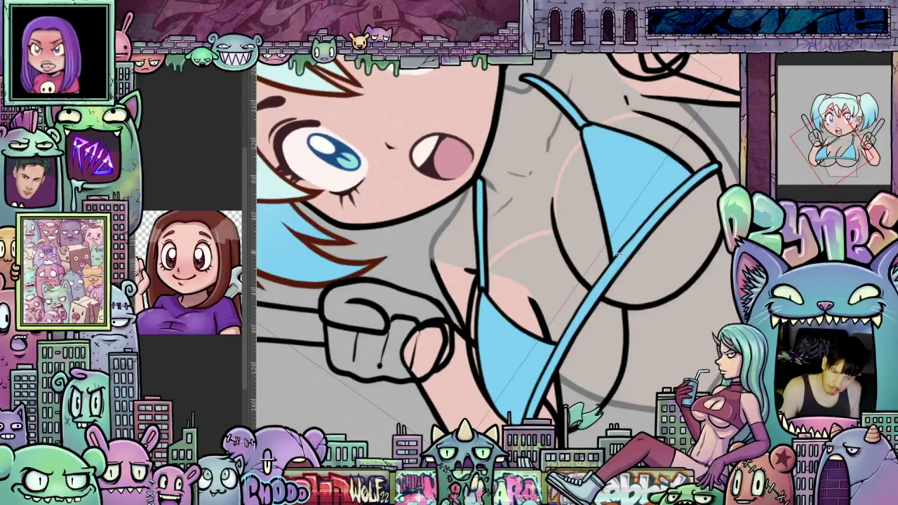
{"action": "left_click_drag", "start_coordinate": [611, 251], "coordinate": [489, 266]}
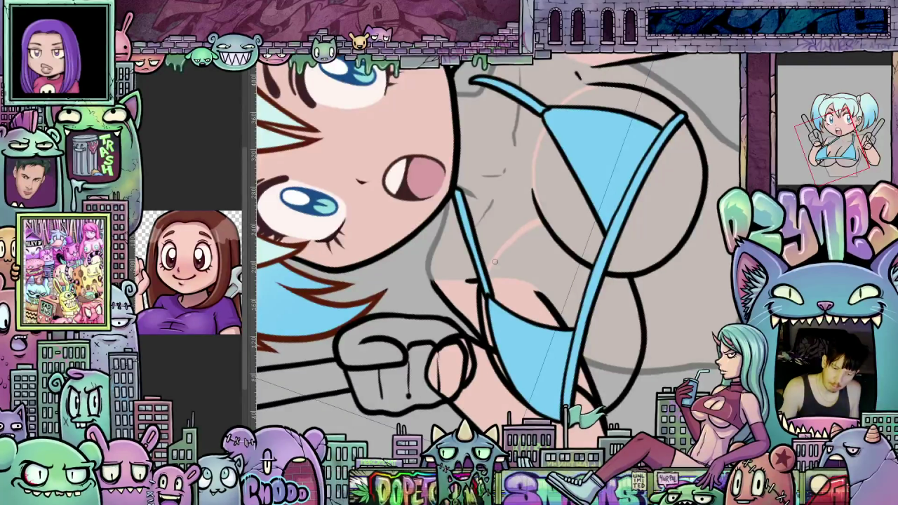
{"action": "left_click_drag", "start_coordinate": [540, 221], "coordinate": [491, 231]}
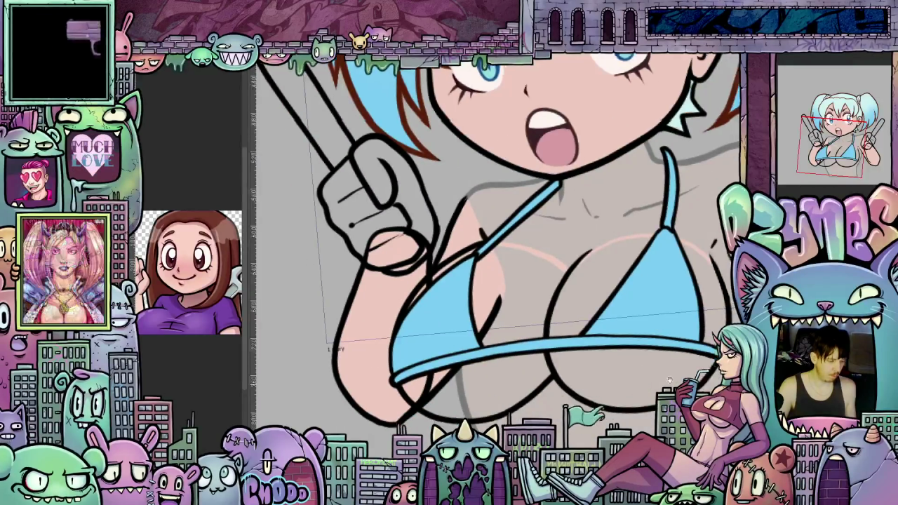
{"action": "left_click_drag", "start_coordinate": [684, 379], "coordinate": [663, 357]}
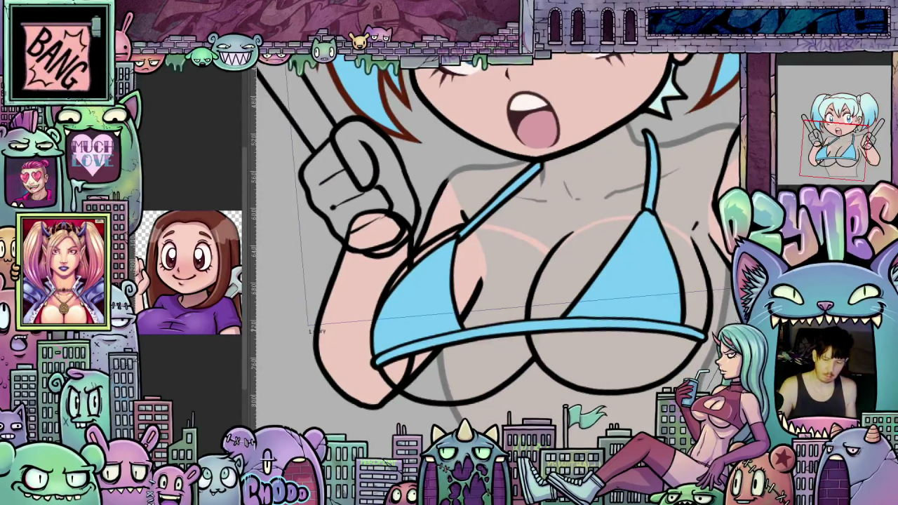
{"action": "left_click", "coordinate": [613, 361]}
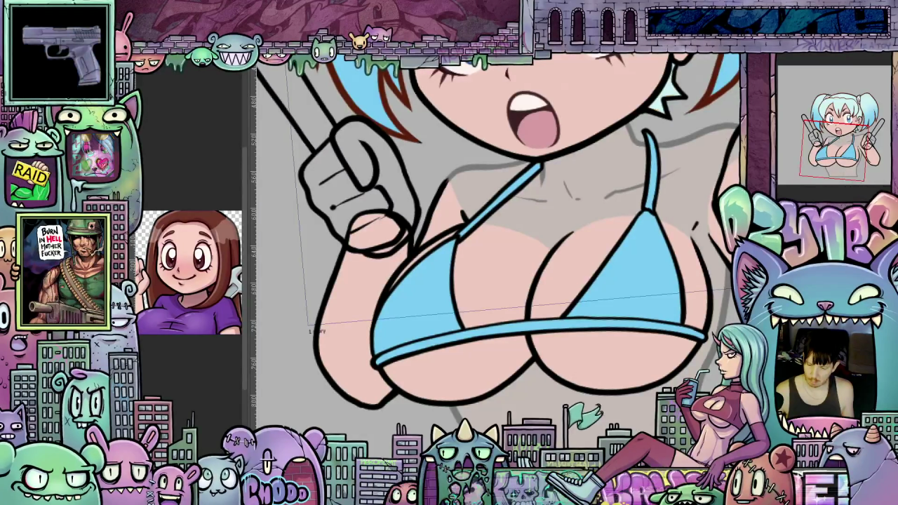
{"action": "scroll", "coordinate": [576, 310], "scroll_direction": "down", "scroll_amount": 2}
{"action": "scroll", "coordinate": [576, 310], "scroll_direction": "down", "scroll_amount": 3}
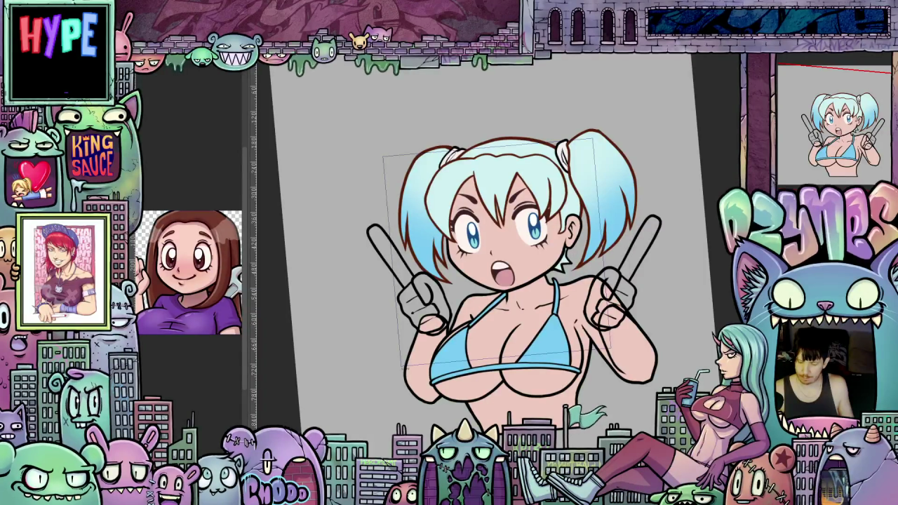
Sketch guide strokes around the face and right hand, then delete the left hand's outline and guides
{"action": "right_click", "coordinate": [786, 153]}
{"action": "left_click", "coordinate": [825, 158]}
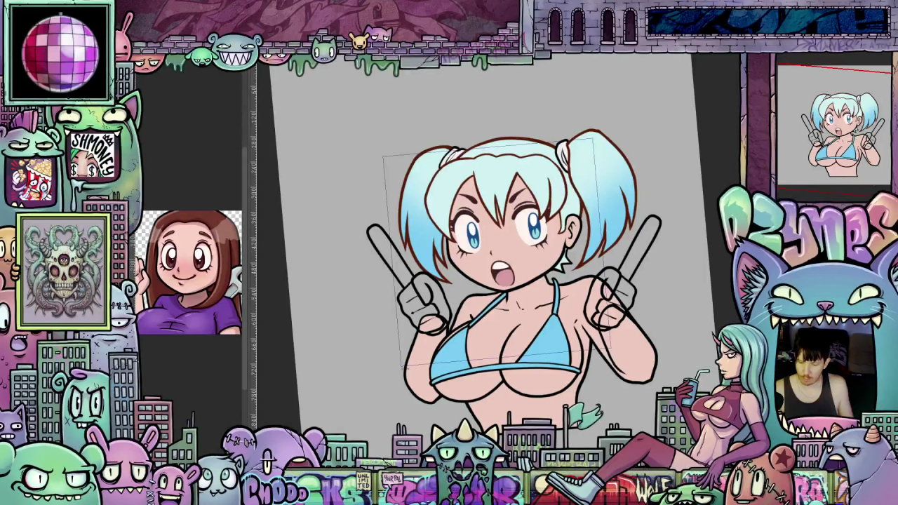
{"action": "scroll", "coordinate": [642, 308], "scroll_direction": "up", "scroll_amount": 1}
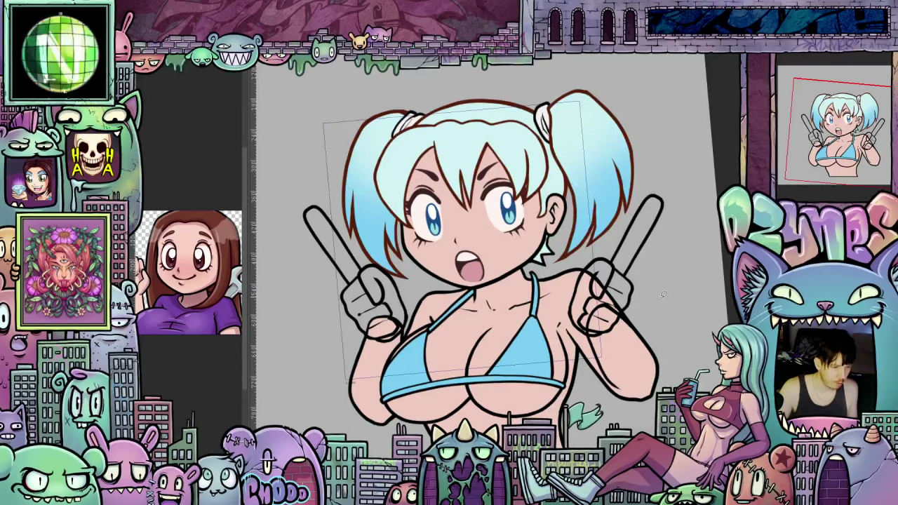
{"action": "left_click_drag", "start_coordinate": [656, 293], "coordinate": [659, 284]}
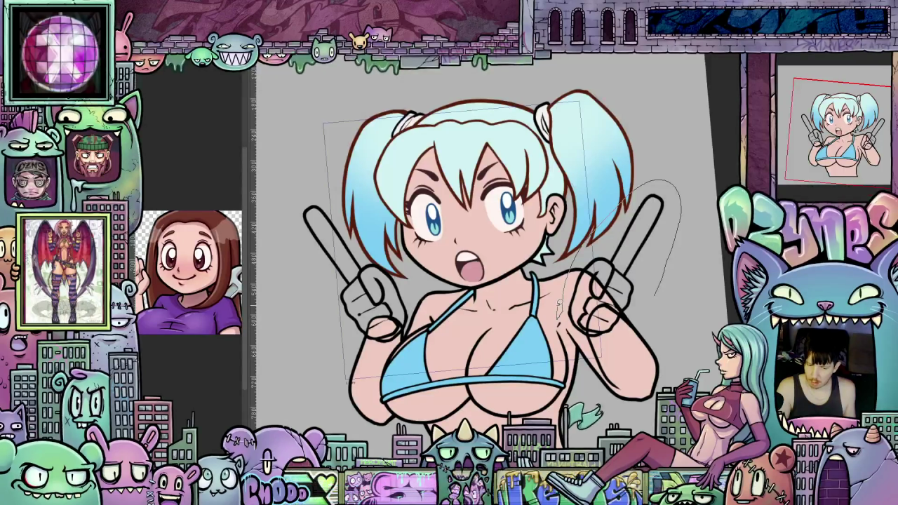
{"action": "mouse_move", "coordinate": [559, 303]}
{"action": "left_mouse_down"}
{"action": "mouse_move", "coordinate": [282, 309]}
{"action": "mouse_move", "coordinate": [446, 358]}
{"action": "left_mouse_up"}
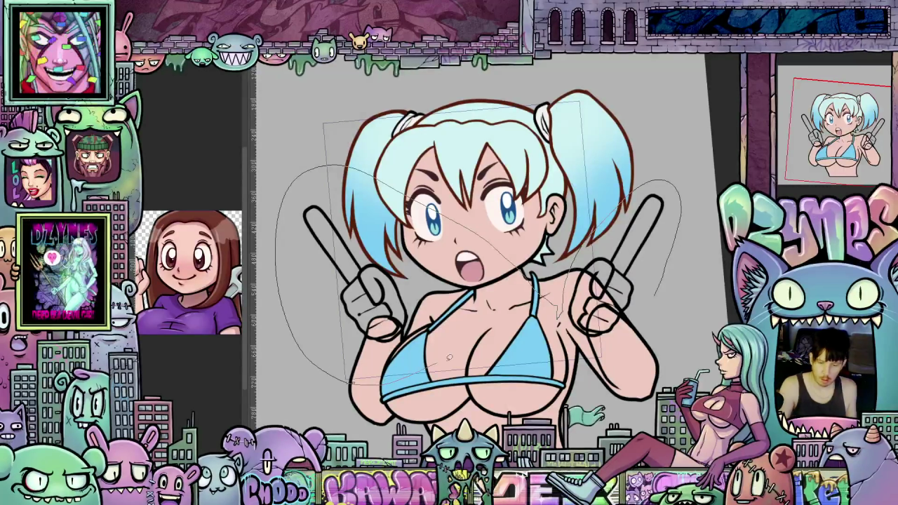
{"action": "left_click_drag", "start_coordinate": [561, 320], "coordinate": [624, 208]}
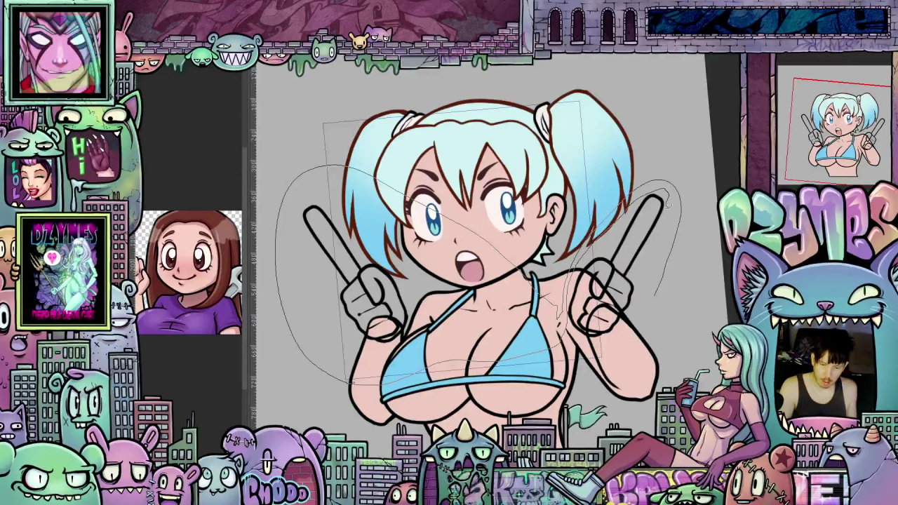
{"action": "key", "text": "Delete"}
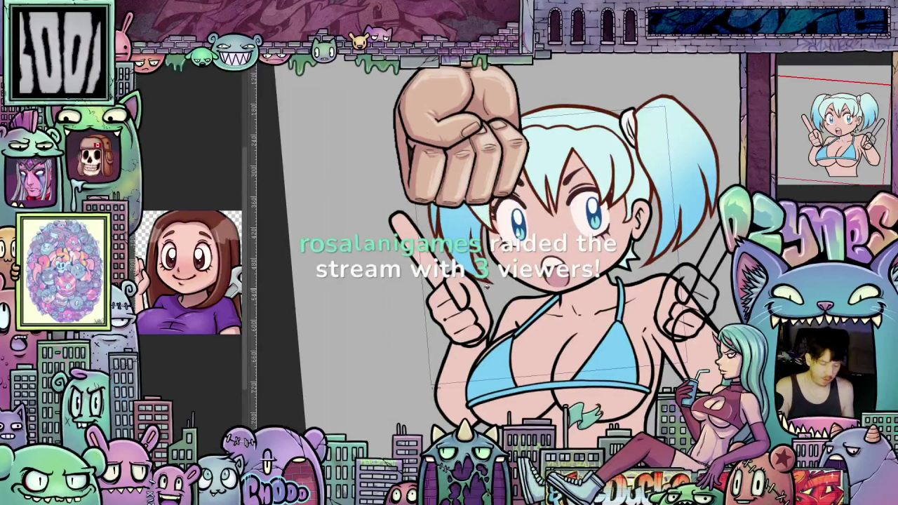
{"action": "key", "text": "ctrl+plus"}
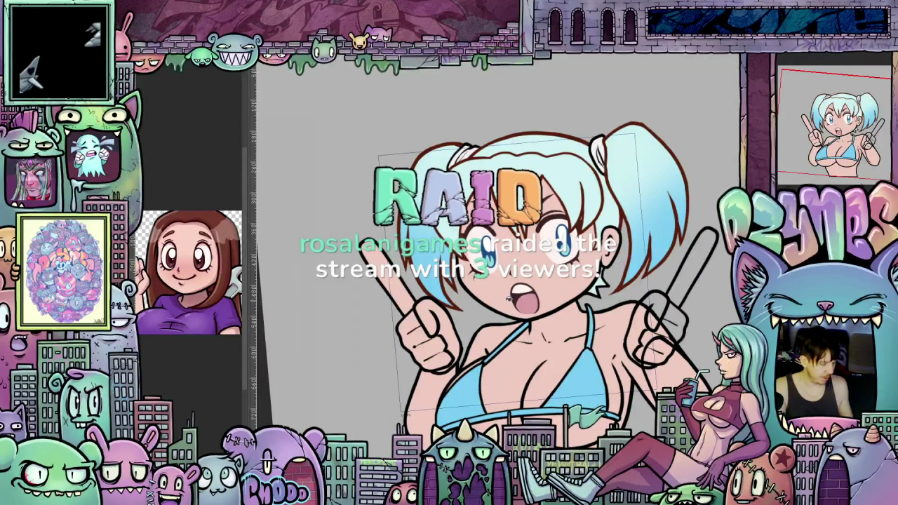
Fill the stick in the left hand hot pink
{"action": "key", "text": "ctrl+plus"}
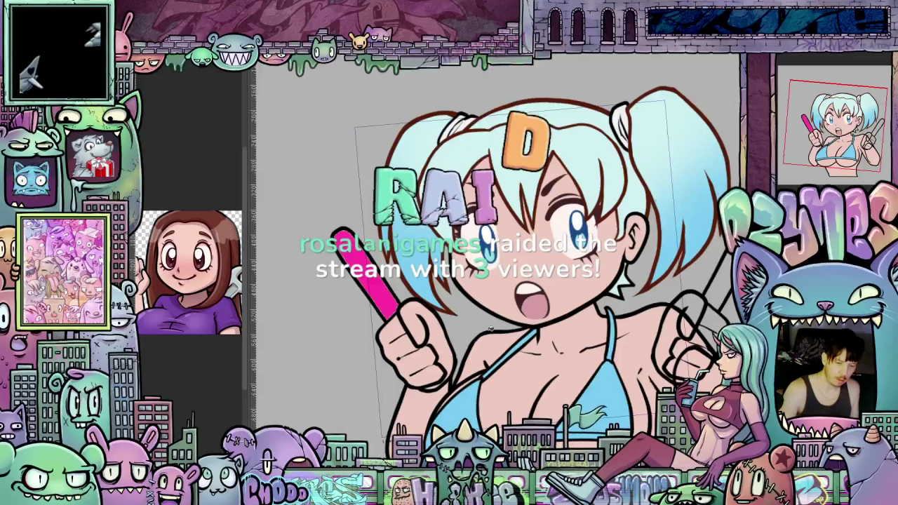
{"action": "scroll", "coordinate": [601, 323], "scroll_direction": "down", "scroll_amount": 2}
{"action": "scroll", "coordinate": [600, 324], "scroll_direction": "down", "scroll_amount": 1}
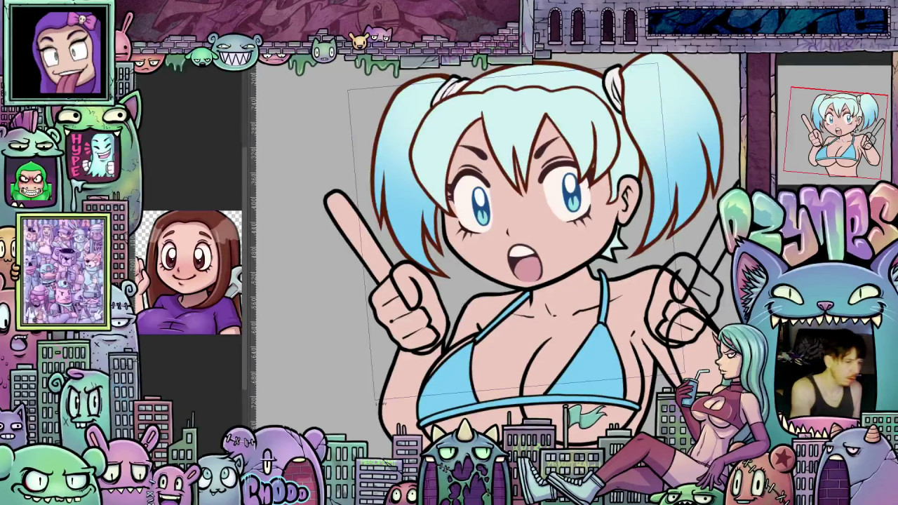
{"action": "mouse_move", "coordinate": [715, 356]}
{"action": "left_mouse_down"}
{"action": "mouse_move", "coordinate": [637, 376]}
{"action": "mouse_move", "coordinate": [685, 341]}
{"action": "left_mouse_up"}
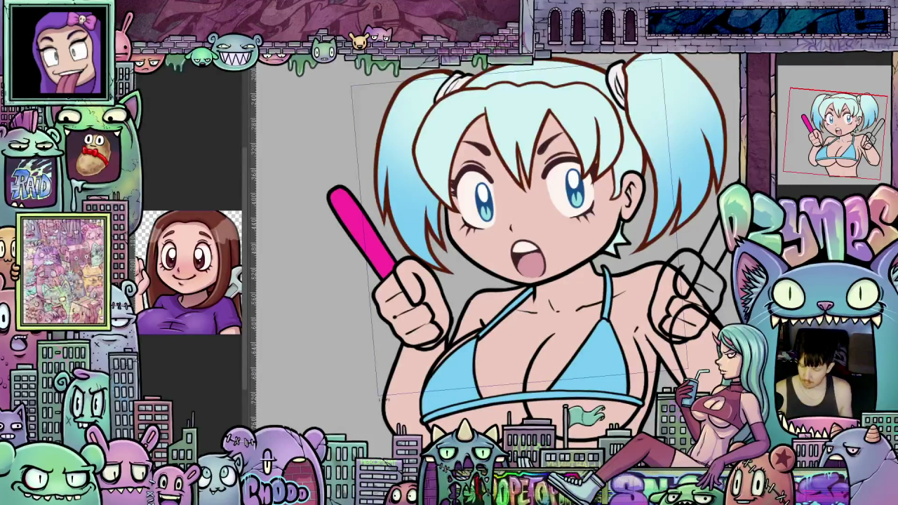
Fill the right-hand stick bright green and delete the rough sketch over the right fist
{"action": "left_click_drag", "start_coordinate": [668, 319], "coordinate": [587, 260]}
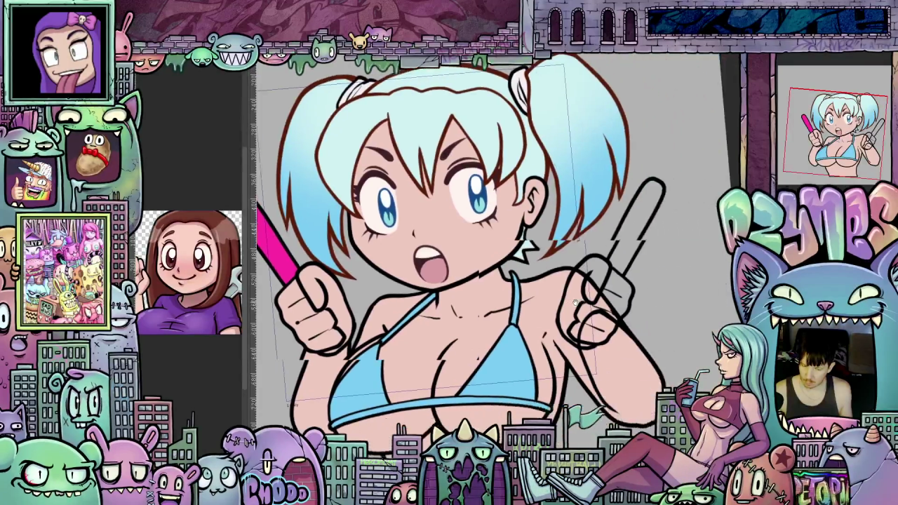
{"action": "left_click", "coordinate": [607, 239]}
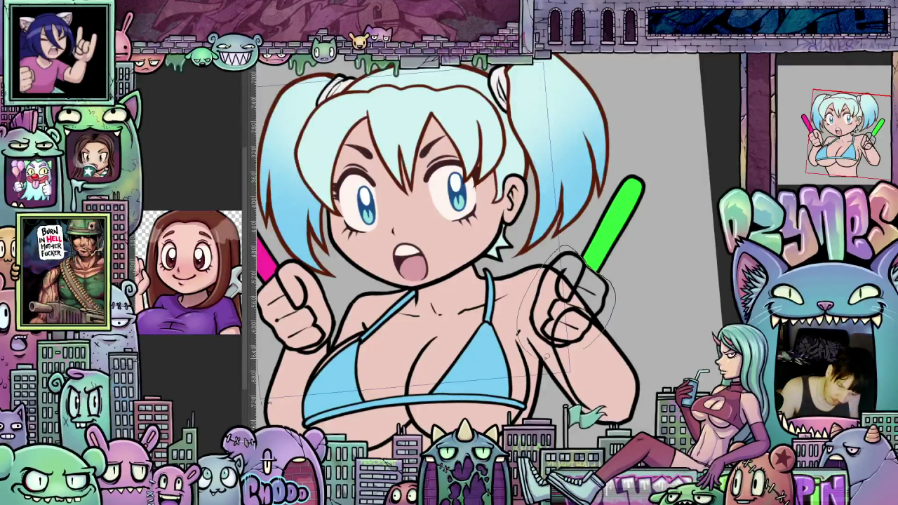
{"action": "key", "text": "Delete"}
Pan and tilt the view across the drawing to the right fist and zoom in on it
{"action": "left_click_drag", "start_coordinate": [587, 396], "coordinate": [645, 404]}
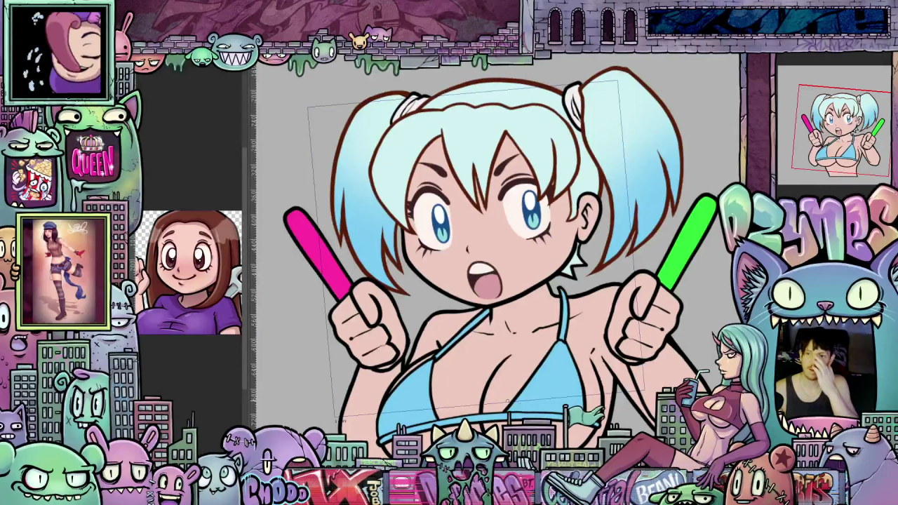
{"action": "scroll", "coordinate": [552, 325], "scroll_direction": "up", "scroll_amount": 3}
{"action": "scroll", "coordinate": [554, 348], "scroll_direction": "up", "scroll_amount": 1}
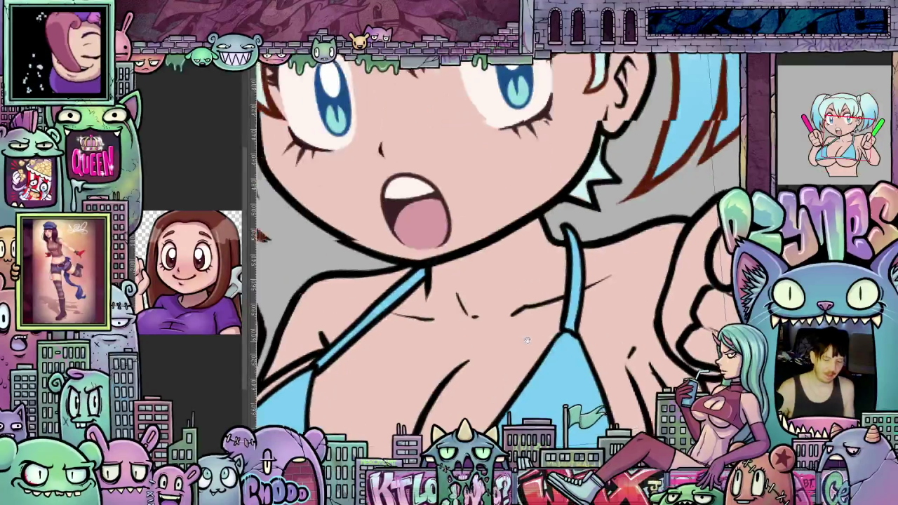
{"action": "left_click_drag", "start_coordinate": [298, 329], "coordinate": [509, 308]}
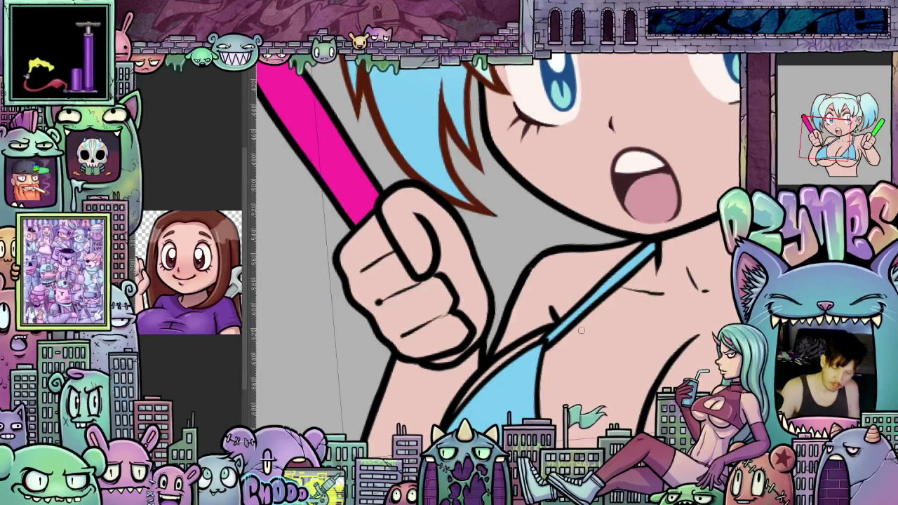
{"action": "scroll", "coordinate": [593, 375], "scroll_direction": "right", "scroll_amount": 10}
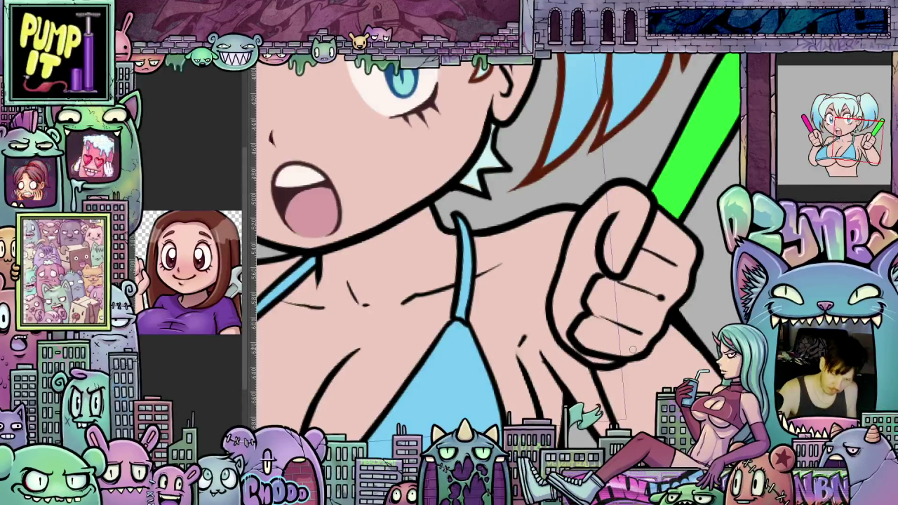
{"action": "scroll", "coordinate": [616, 330], "scroll_direction": "down", "scroll_amount": 2}
{"action": "scroll", "coordinate": [616, 331], "scroll_direction": "down", "scroll_amount": 3}
{"action": "scroll", "coordinate": [610, 337], "scroll_direction": "up", "scroll_amount": 1}
{"action": "scroll", "coordinate": [607, 340], "scroll_direction": "up", "scroll_amount": 1}
{"action": "scroll", "coordinate": [601, 344], "scroll_direction": "up", "scroll_amount": 1}
{"action": "left_click_drag", "start_coordinate": [694, 343], "coordinate": [695, 359]}
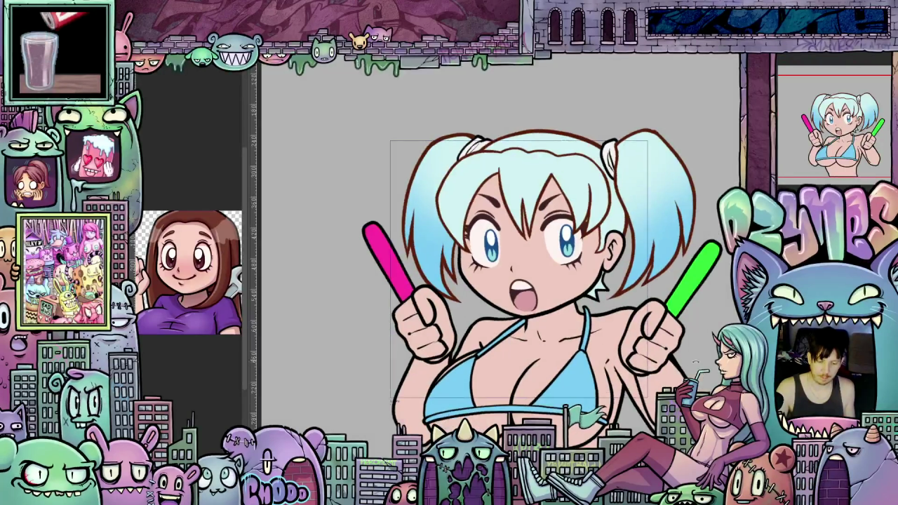
{"action": "left_click_drag", "start_coordinate": [653, 379], "coordinate": [687, 369]}
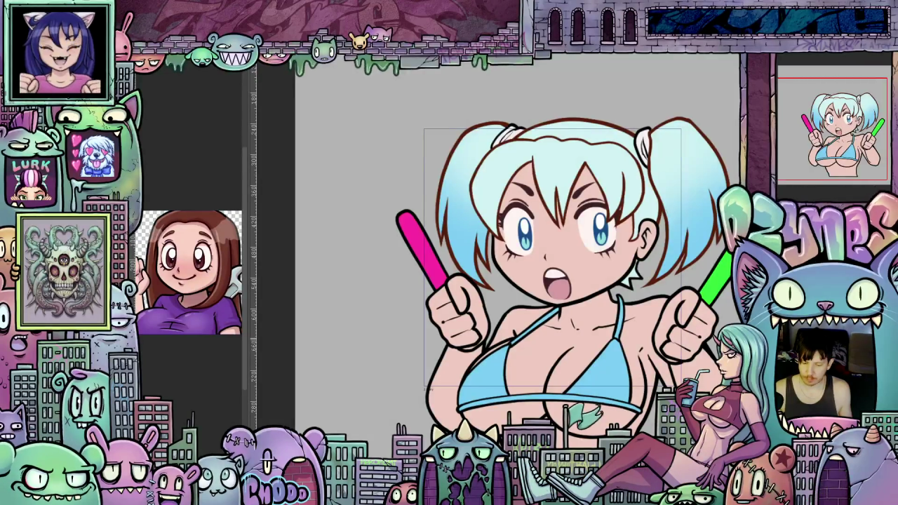
{"action": "scroll", "coordinate": [700, 334], "scroll_direction": "down", "scroll_amount": 2}
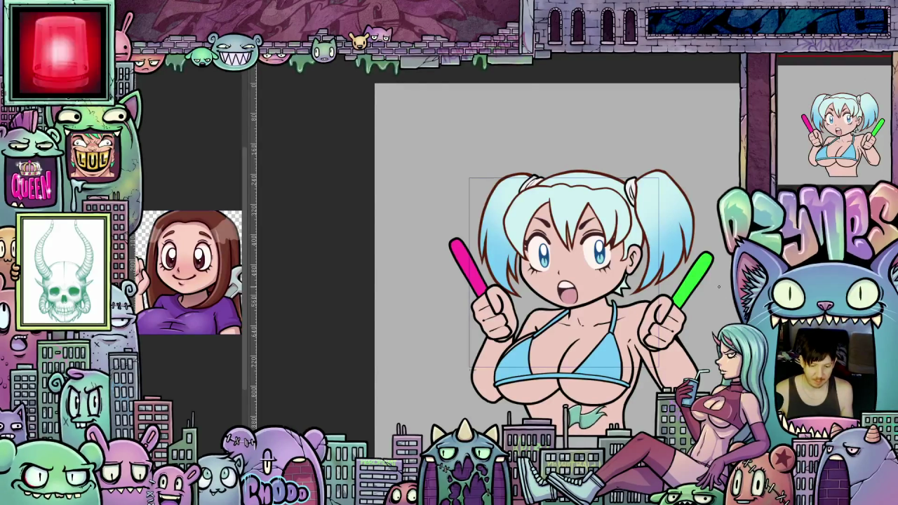
{"action": "scroll", "coordinate": [718, 286], "scroll_direction": "up", "scroll_amount": 1}
{"action": "left_click_drag", "start_coordinate": [688, 309], "coordinate": [683, 312]}
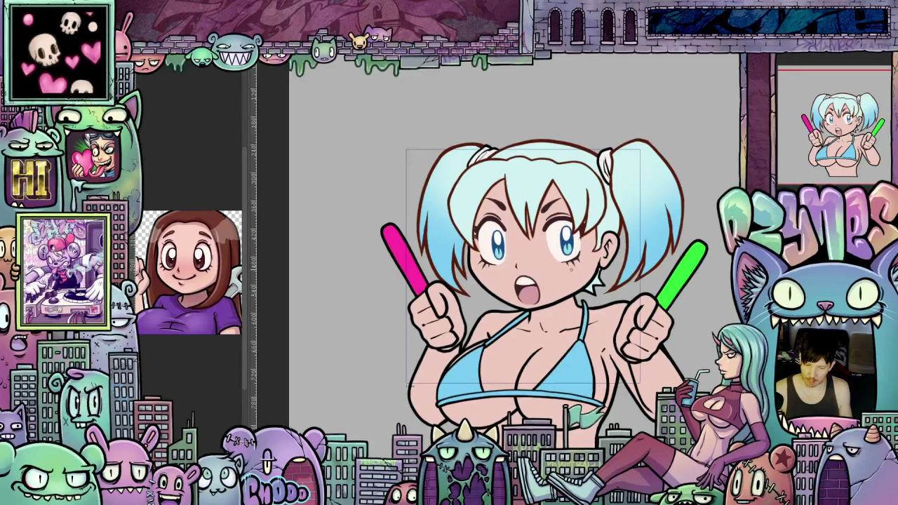
{"action": "scroll", "coordinate": [571, 268], "scroll_direction": "up", "scroll_amount": 3}
{"action": "scroll", "coordinate": [571, 268], "scroll_direction": "up", "scroll_amount": 1}
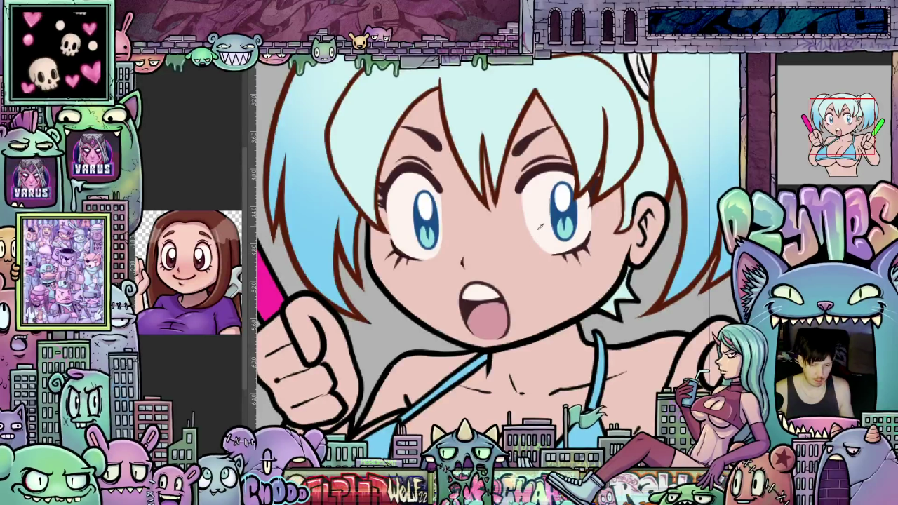
{"action": "scroll", "coordinate": [547, 238], "scroll_direction": "up", "scroll_amount": 1}
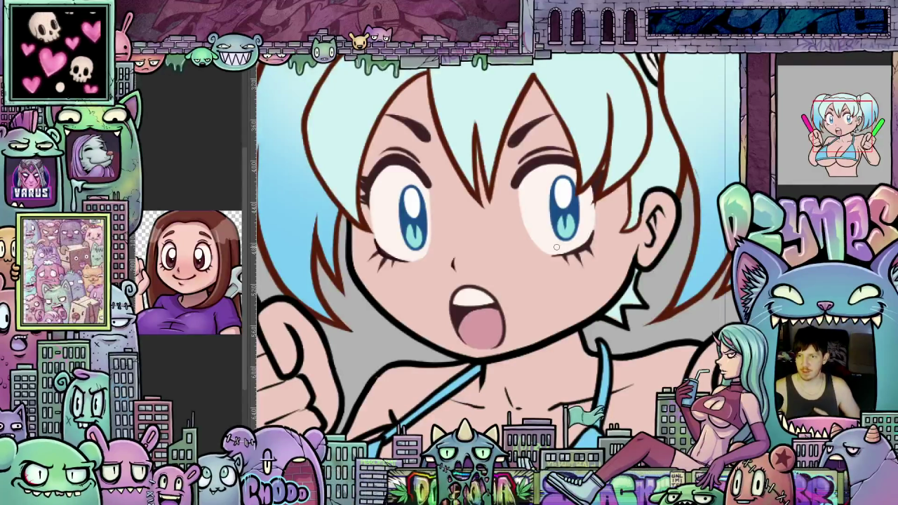
{"action": "scroll", "coordinate": [555, 247], "scroll_direction": "up", "scroll_amount": 1}
{"action": "scroll", "coordinate": [554, 244], "scroll_direction": "up", "scroll_amount": 2}
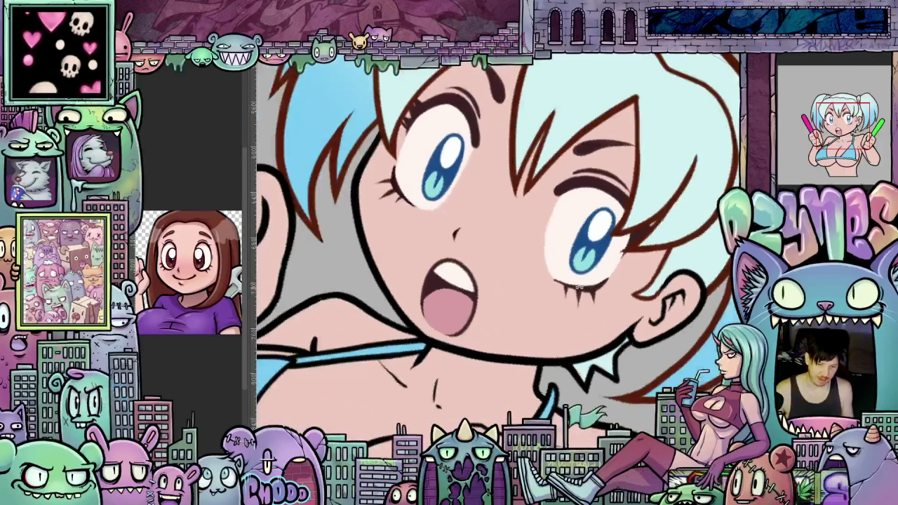
{"action": "scroll", "coordinate": [550, 241], "scroll_direction": "up", "scroll_amount": 1}
{"action": "left_click_drag", "start_coordinate": [551, 241], "coordinate": [534, 312]}
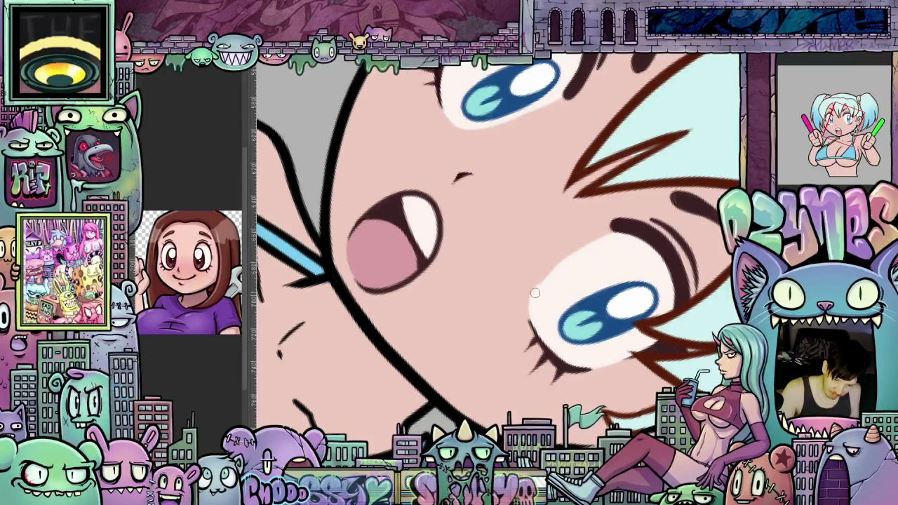
{"action": "left_click_drag", "start_coordinate": [533, 299], "coordinate": [541, 249]}
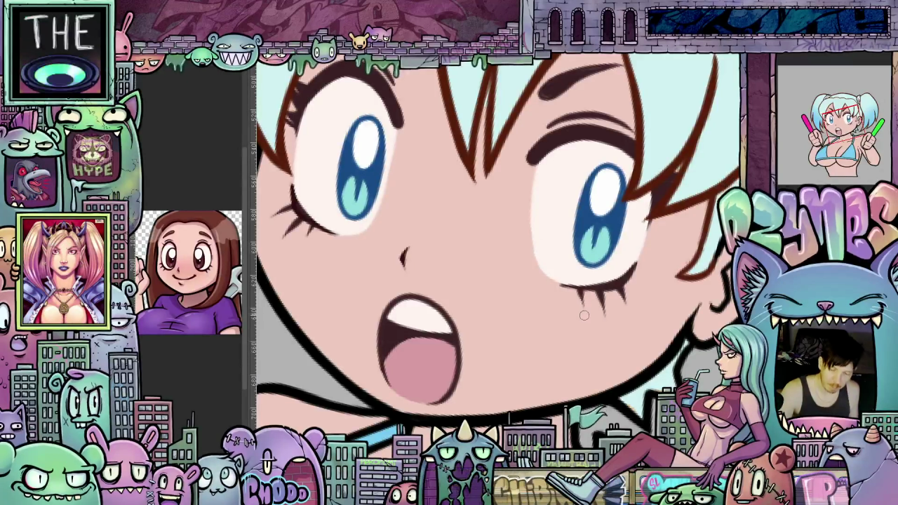
{"action": "left_click_drag", "start_coordinate": [578, 331], "coordinate": [571, 359]}
{"action": "left_click_drag", "start_coordinate": [643, 325], "coordinate": [530, 250]}
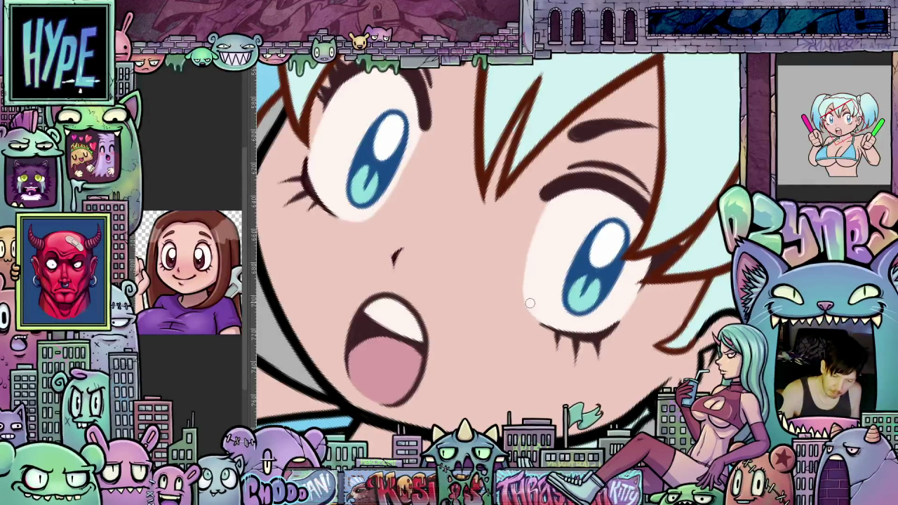
{"action": "mouse_move", "coordinate": [549, 325]}
{"action": "left_mouse_down"}
{"action": "mouse_move", "coordinate": [647, 361]}
{"action": "mouse_move", "coordinate": [517, 270]}
{"action": "left_mouse_up"}
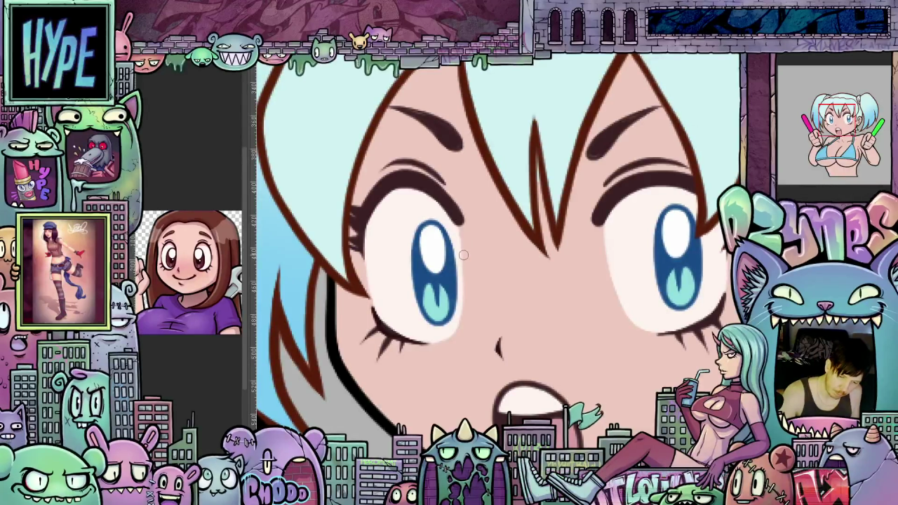
{"action": "mouse_move", "coordinate": [616, 285]}
{"action": "left_mouse_down"}
{"action": "mouse_move", "coordinate": [573, 333]}
{"action": "mouse_move", "coordinate": [616, 391]}
{"action": "mouse_move", "coordinate": [612, 290]}
{"action": "mouse_move", "coordinate": [566, 299]}
{"action": "left_mouse_up"}
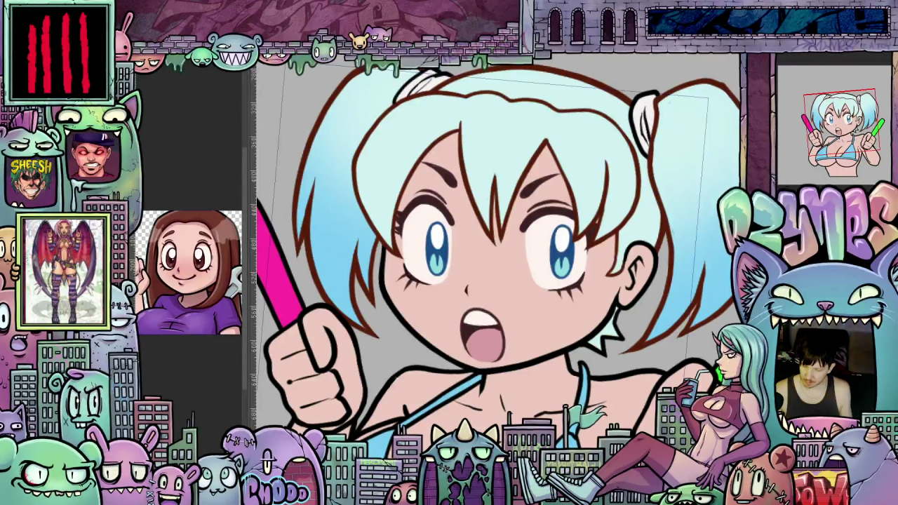
{"action": "scroll", "coordinate": [687, 337], "scroll_direction": "up", "scroll_amount": 1}
{"action": "scroll", "coordinate": [687, 336], "scroll_direction": "up", "scroll_amount": 3}
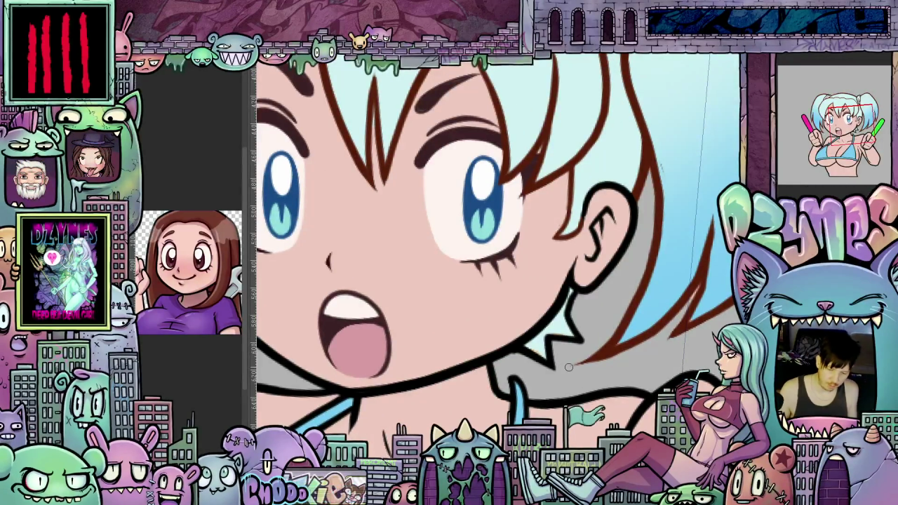
{"action": "scroll", "coordinate": [572, 366], "scroll_direction": "up", "scroll_amount": 2}
{"action": "scroll", "coordinate": [561, 351], "scroll_direction": "up", "scroll_amount": 1}
{"action": "scroll", "coordinate": [554, 336], "scroll_direction": "down", "scroll_amount": 1}
{"action": "scroll", "coordinate": [550, 330], "scroll_direction": "up", "scroll_amount": 2}
{"action": "scroll", "coordinate": [549, 329], "scroll_direction": "up", "scroll_amount": 1}
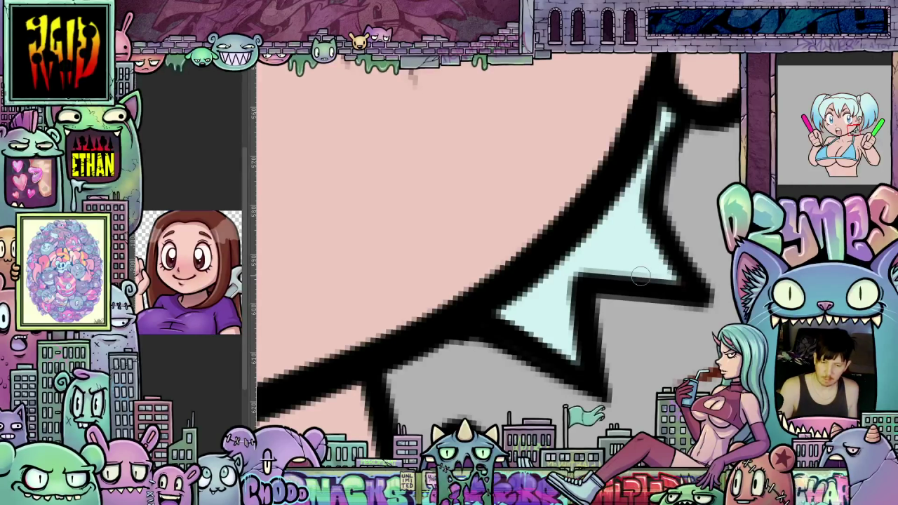
{"action": "scroll", "coordinate": [640, 275], "scroll_direction": "down", "scroll_amount": 2}
{"action": "scroll", "coordinate": [640, 281], "scroll_direction": "down", "scroll_amount": 1}
{"action": "scroll", "coordinate": [638, 309], "scroll_direction": "down", "scroll_amount": 1}
{"action": "scroll", "coordinate": [644, 371], "scroll_direction": "down", "scroll_amount": 1}
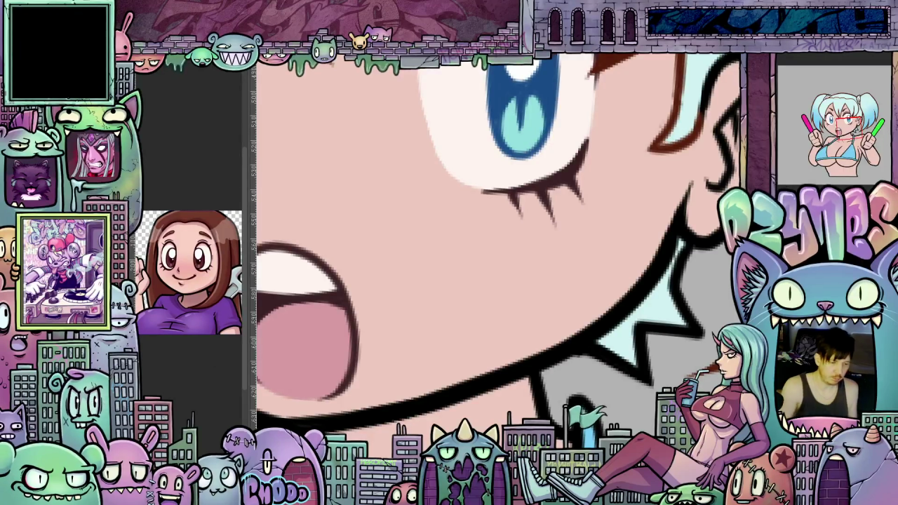
{"action": "left_click_drag", "start_coordinate": [667, 284], "coordinate": [607, 323]}
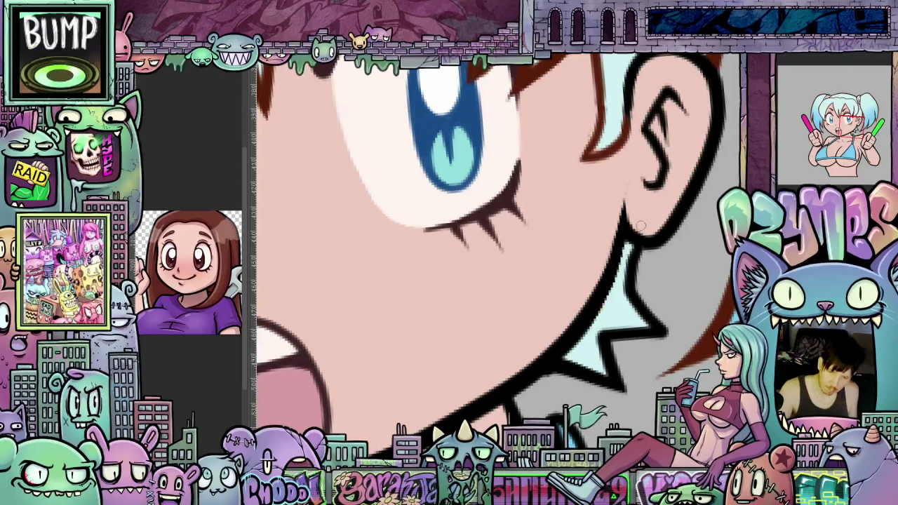
Pan the view down over the eye and zoom out
{"action": "left_click_drag", "start_coordinate": [602, 267], "coordinate": [608, 340]}
{"action": "scroll", "coordinate": [607, 341], "scroll_direction": "down", "scroll_amount": 2}
{"action": "scroll", "coordinate": [617, 350], "scroll_direction": "down", "scroll_amount": 2}
{"action": "scroll", "coordinate": [627, 365], "scroll_direction": "down", "scroll_amount": 1}
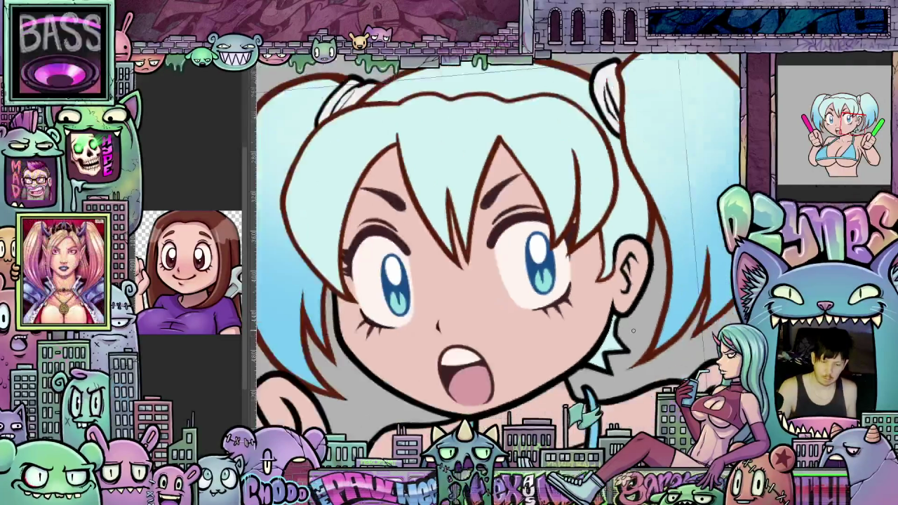
{"action": "scroll", "coordinate": [638, 376], "scroll_direction": "down", "scroll_amount": 1}
Shift the face aside to bring the raised hand into view, adjusting the zoom
{"action": "left_click_drag", "start_coordinate": [640, 376], "coordinate": [670, 365]}
{"action": "scroll", "coordinate": [668, 364], "scroll_direction": "up", "scroll_amount": 1}
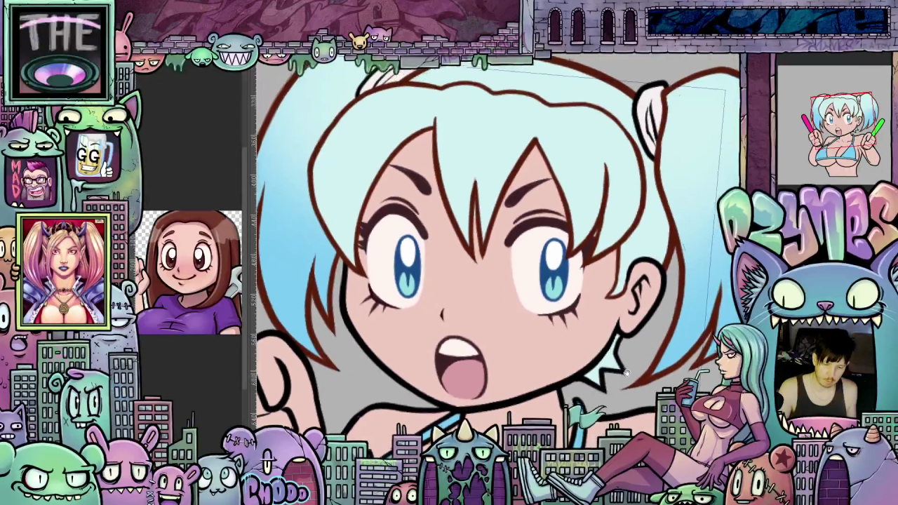
{"action": "scroll", "coordinate": [660, 361], "scroll_direction": "up", "scroll_amount": 1}
{"action": "scroll", "coordinate": [652, 359], "scroll_direction": "up", "scroll_amount": 1}
{"action": "scroll", "coordinate": [644, 358], "scroll_direction": "up", "scroll_amount": 1}
{"action": "scroll", "coordinate": [644, 358], "scroll_direction": "down", "scroll_amount": 1}
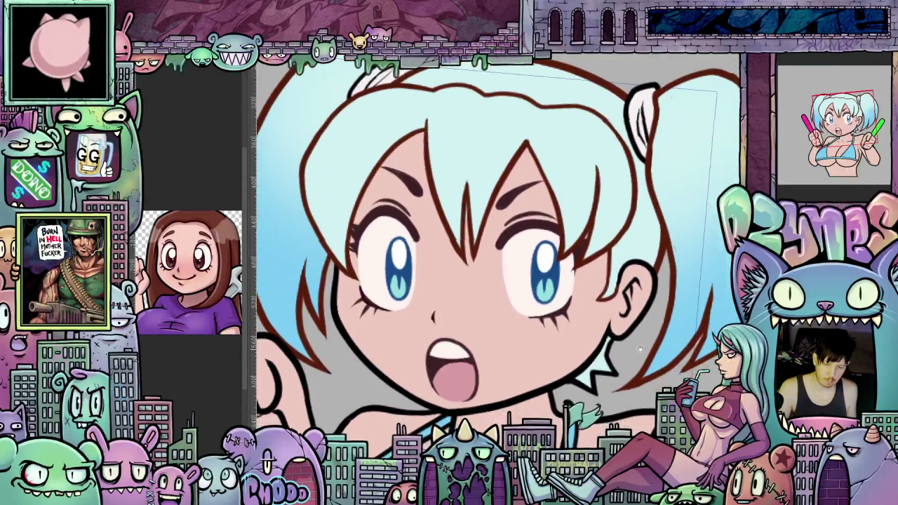
{"action": "scroll", "coordinate": [640, 356], "scroll_direction": "down", "scroll_amount": 1}
{"action": "scroll", "coordinate": [634, 355], "scroll_direction": "up", "scroll_amount": 1}
{"action": "scroll", "coordinate": [628, 354], "scroll_direction": "up", "scroll_amount": 1}
Nudge the face left and pan over to the ear and hair edge
{"action": "left_click_drag", "start_coordinate": [627, 354], "coordinate": [594, 346]}
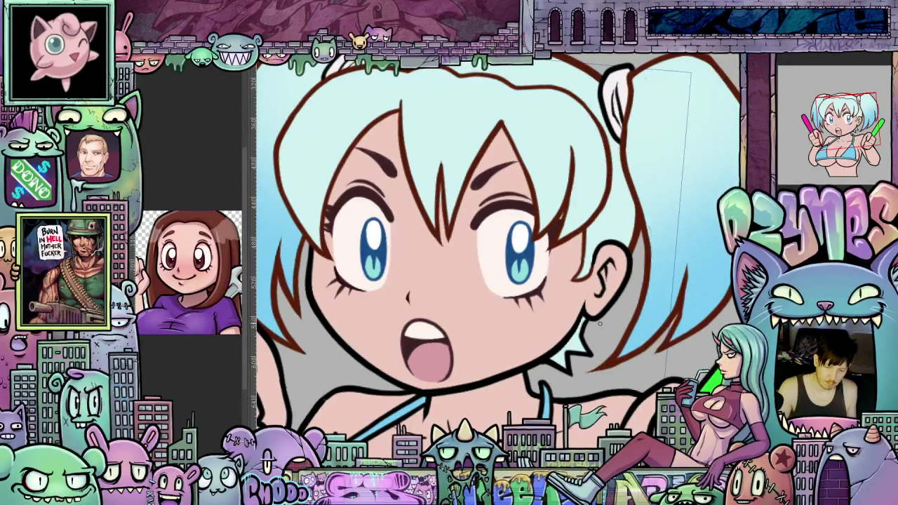
{"action": "scroll", "coordinate": [596, 329], "scroll_direction": "up", "scroll_amount": 1}
{"action": "scroll", "coordinate": [591, 341], "scroll_direction": "up", "scroll_amount": 1}
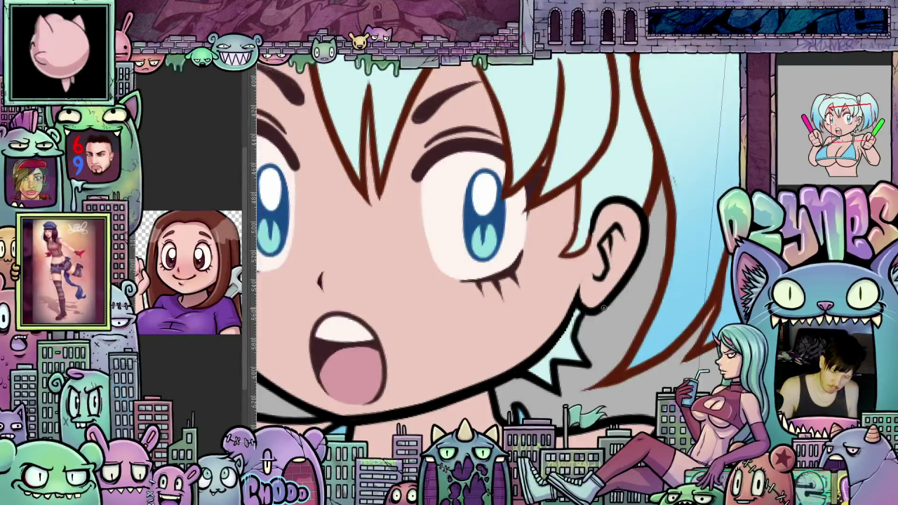
{"action": "left_click_drag", "start_coordinate": [604, 308], "coordinate": [621, 270]}
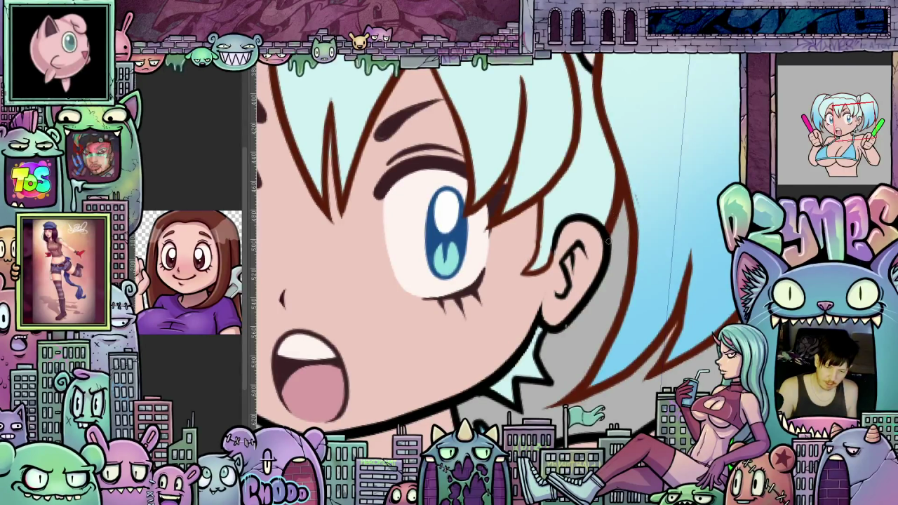
{"action": "scroll", "coordinate": [598, 314], "scroll_direction": "down", "scroll_amount": 5}
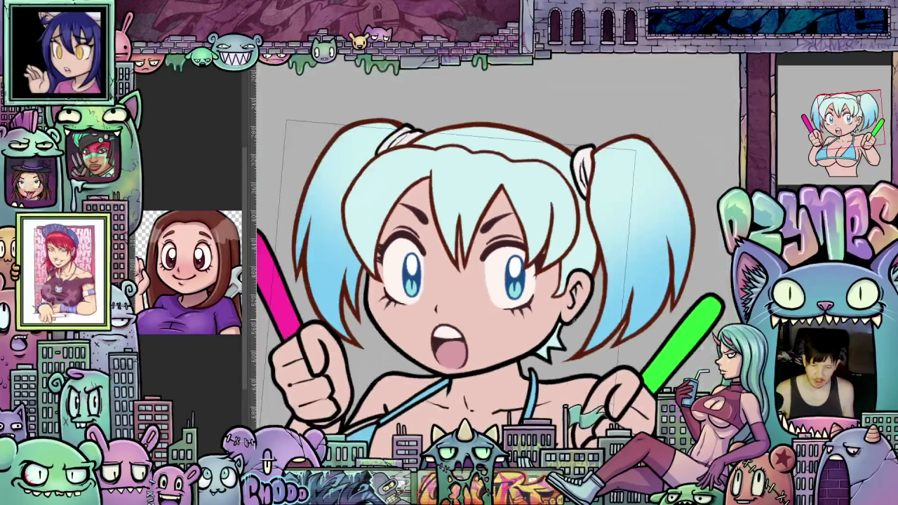
{"action": "scroll", "coordinate": [631, 316], "scroll_direction": "up", "scroll_amount": 1}
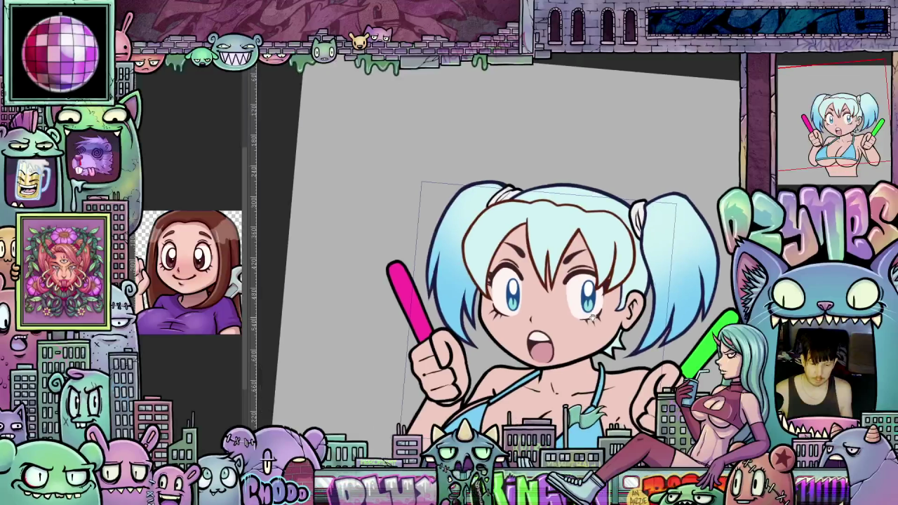
{"action": "scroll", "coordinate": [626, 307], "scroll_direction": "up", "scroll_amount": 3}
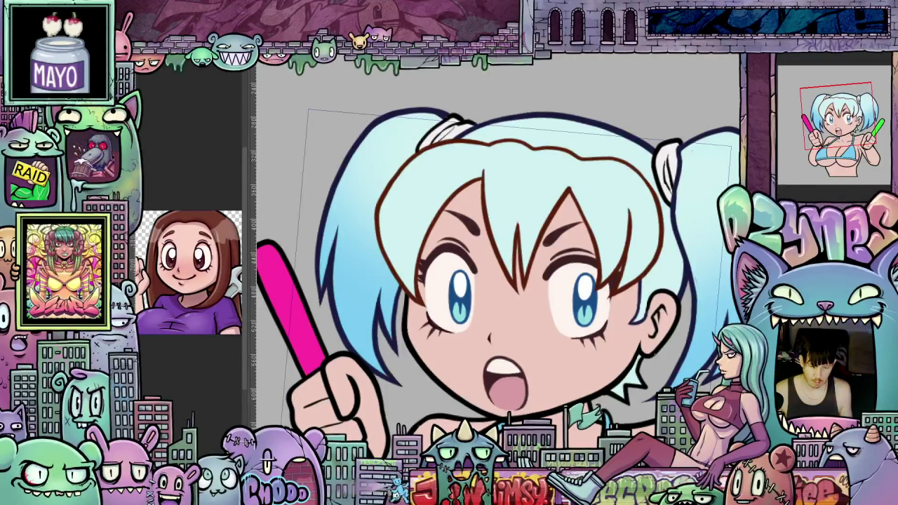
Replace the brown line colour with the dark navy sampled from the hair outline
{"action": "left_click", "coordinate": [405, 337]}
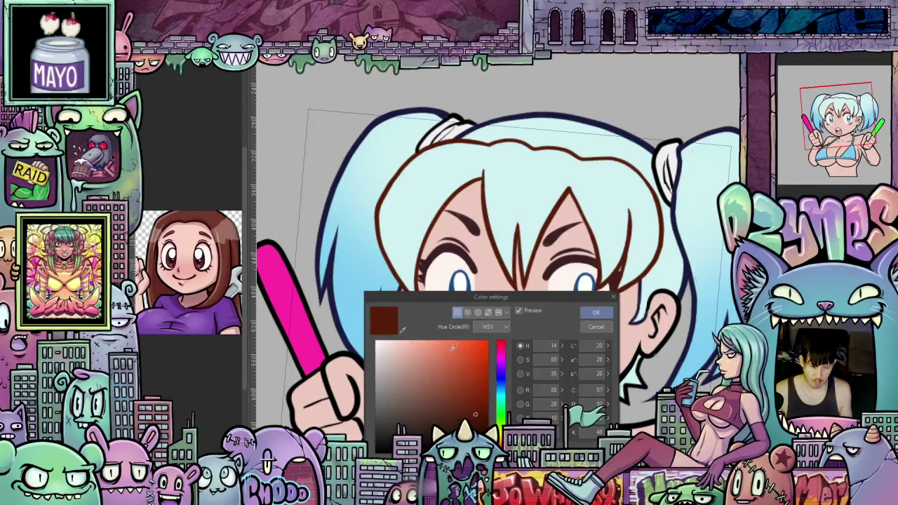
{"action": "left_click", "coordinate": [336, 312]}
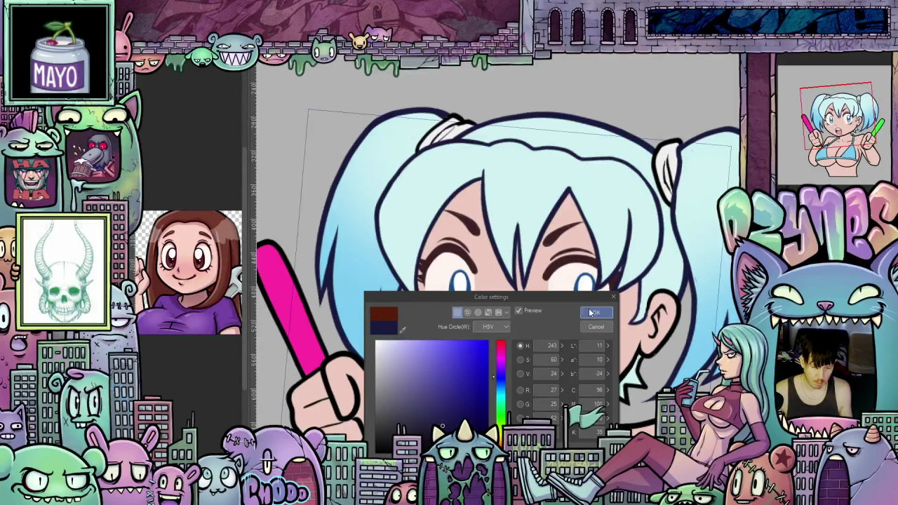
{"action": "left_click", "coordinate": [594, 312]}
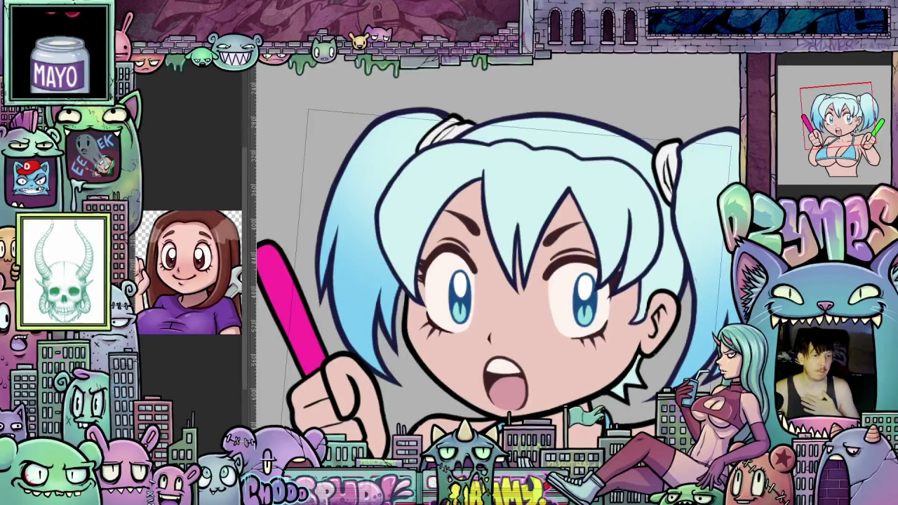
{"action": "scroll", "coordinate": [586, 302], "scroll_direction": "down", "scroll_amount": 1}
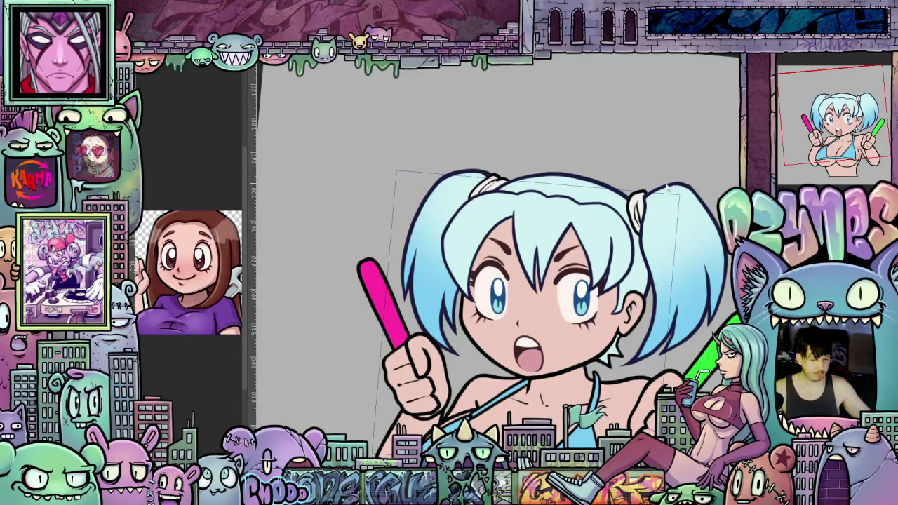
{"action": "scroll", "coordinate": [655, 182], "scroll_direction": "down", "scroll_amount": 1}
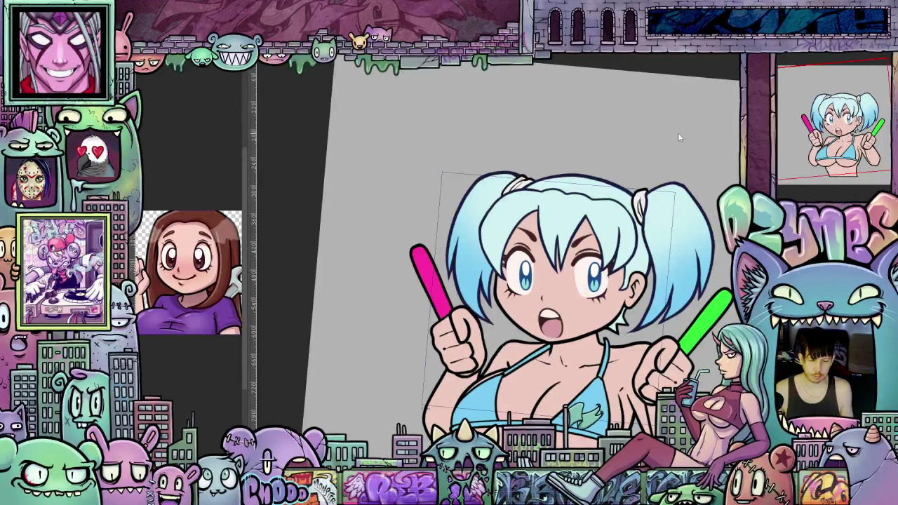
{"action": "left_click_drag", "start_coordinate": [681, 199], "coordinate": [711, 189]}
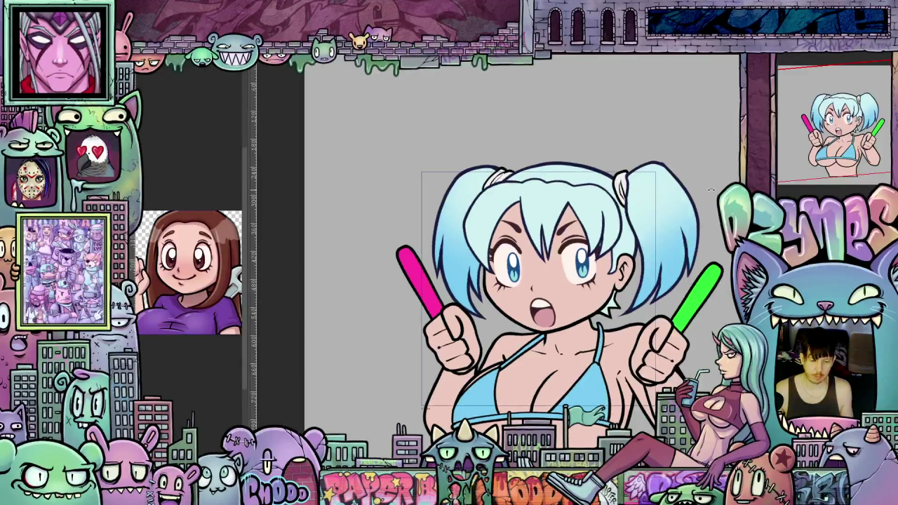
{"action": "scroll", "coordinate": [668, 232], "scroll_direction": "up", "scroll_amount": 1}
{"action": "scroll", "coordinate": [668, 232], "scroll_direction": "up", "scroll_amount": 1}
{"action": "scroll", "coordinate": [669, 232], "scroll_direction": "up", "scroll_amount": 1}
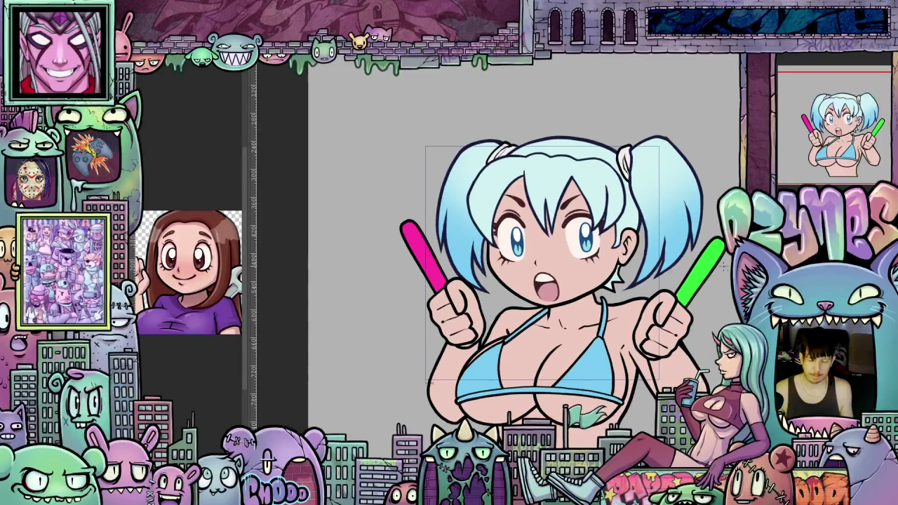
{"action": "scroll", "coordinate": [726, 265], "scroll_direction": "up", "scroll_amount": 1}
{"action": "scroll", "coordinate": [726, 265], "scroll_direction": "up", "scroll_amount": 1}
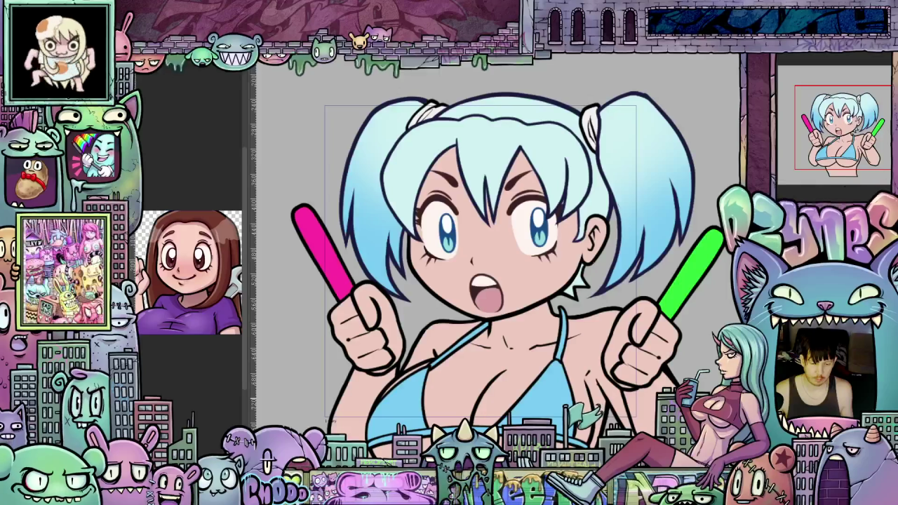
{"action": "scroll", "coordinate": [676, 341], "scroll_direction": "down", "scroll_amount": 2}
{"action": "scroll", "coordinate": [676, 341], "scroll_direction": "down", "scroll_amount": 2}
{"action": "scroll", "coordinate": [676, 341], "scroll_direction": "up", "scroll_amount": 2}
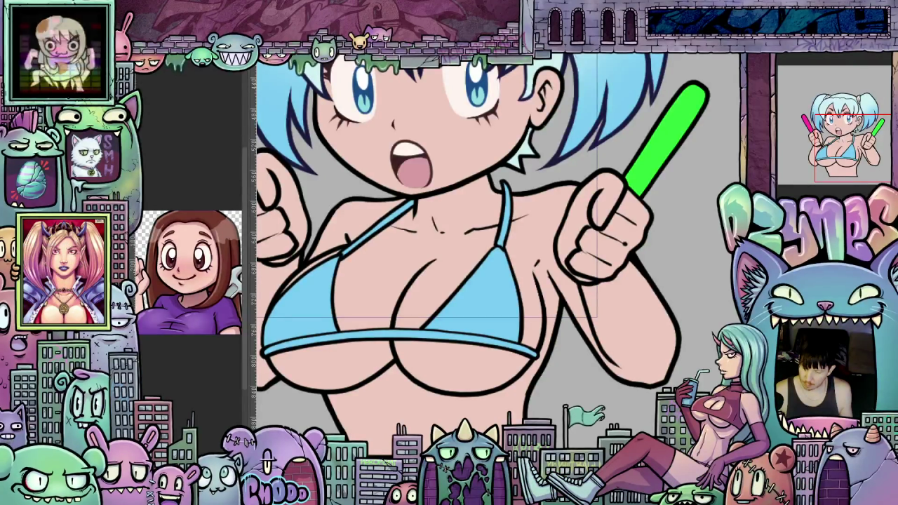
{"action": "scroll", "coordinate": [592, 309], "scroll_direction": "up", "scroll_amount": 2}
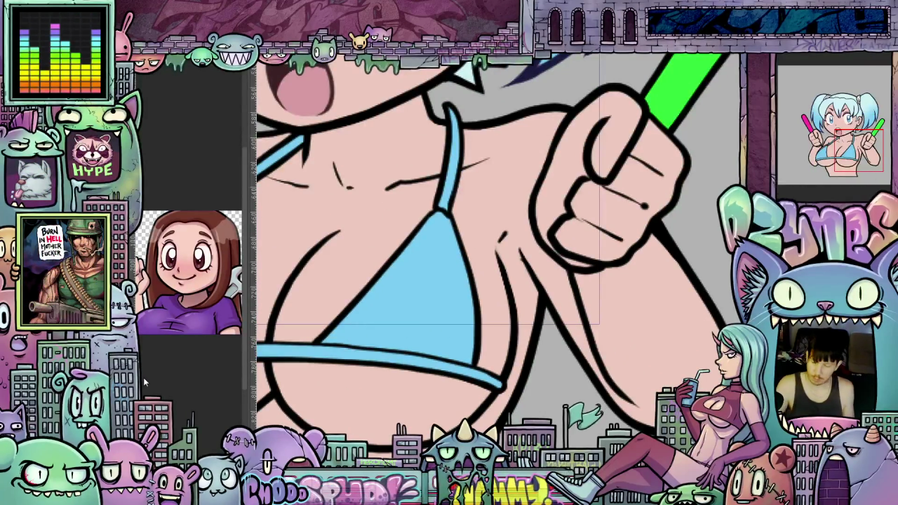
{"action": "left_click_drag", "start_coordinate": [491, 245], "coordinate": [520, 278]}
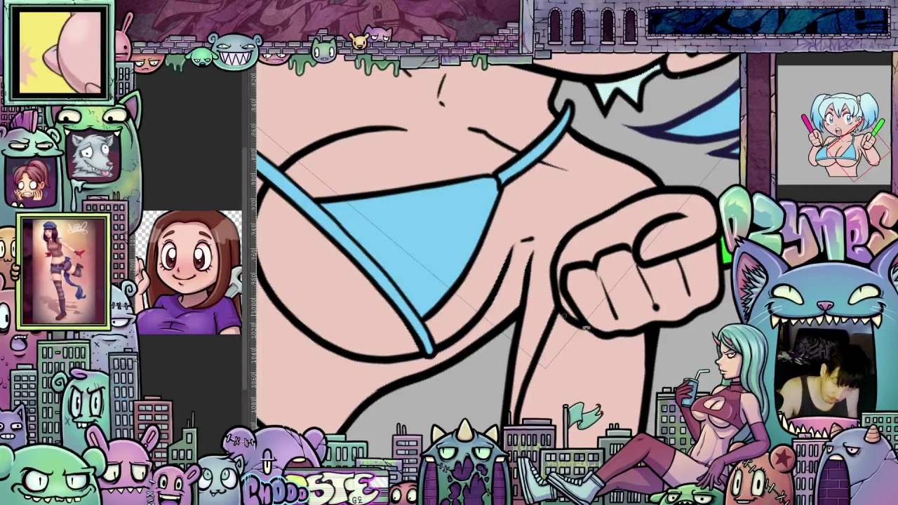
{"action": "left_click_drag", "start_coordinate": [533, 249], "coordinate": [678, 248]}
{"action": "scroll", "coordinate": [678, 247], "scroll_direction": "down", "scroll_amount": 5}
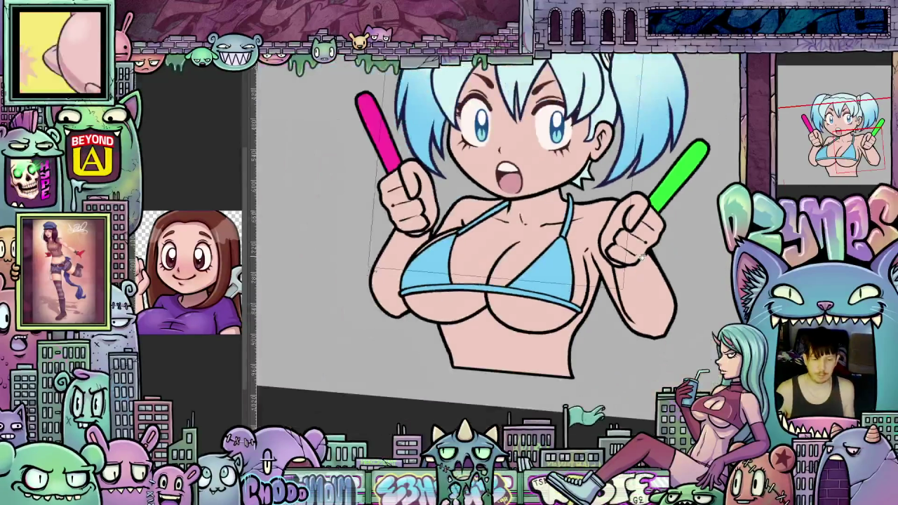
{"action": "left_click_drag", "start_coordinate": [681, 348], "coordinate": [634, 323]}
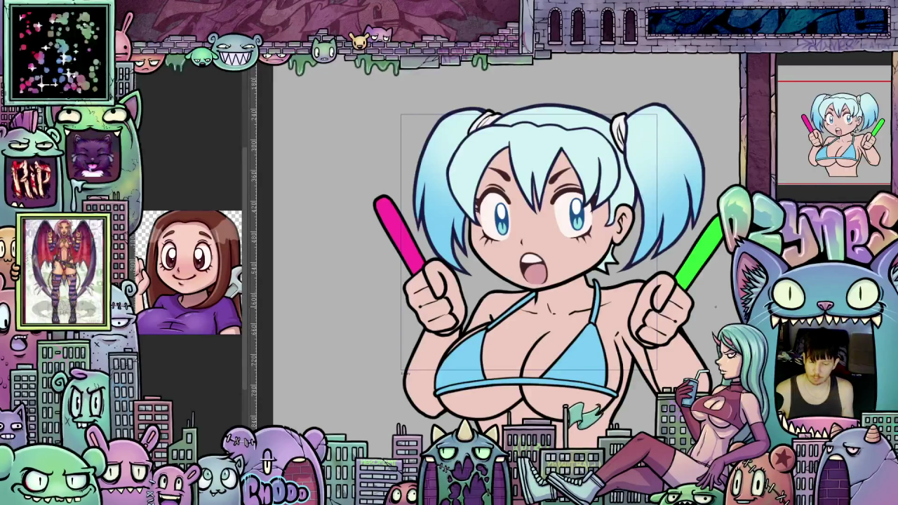
{"action": "scroll", "coordinate": [695, 284], "scroll_direction": "up", "scroll_amount": 1}
{"action": "scroll", "coordinate": [695, 284], "scroll_direction": "up", "scroll_amount": 1}
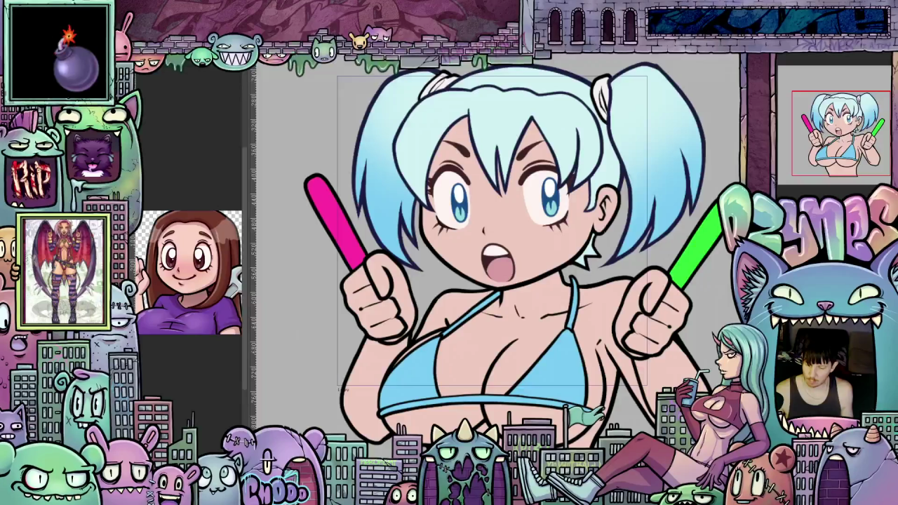
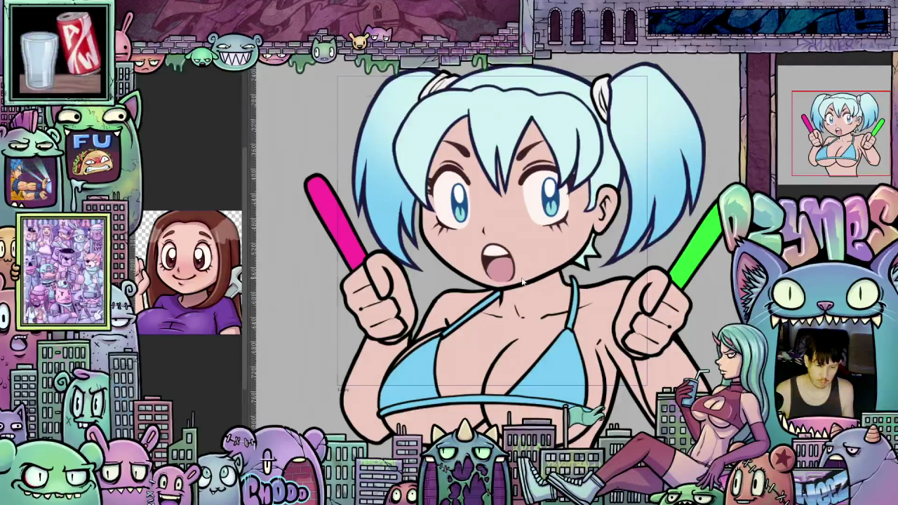
Zoom out, mirror the canvas to check the drawing, then flip it back and recentre
{"action": "scroll", "coordinate": [530, 287], "scroll_direction": "down", "scroll_amount": 2}
{"action": "scroll", "coordinate": [671, 295], "scroll_direction": "down", "scroll_amount": 1}
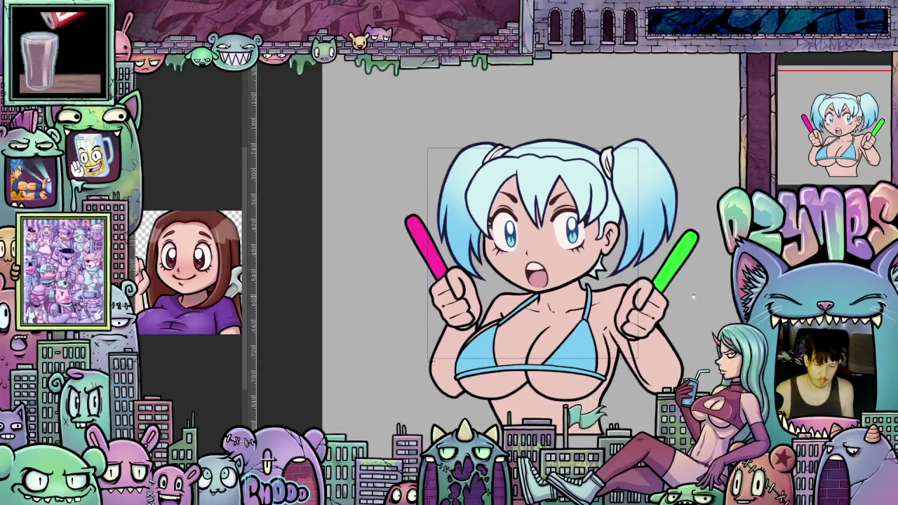
{"action": "scroll", "coordinate": [698, 300], "scroll_direction": "down", "scroll_amount": 1}
{"action": "key", "text": "h"}
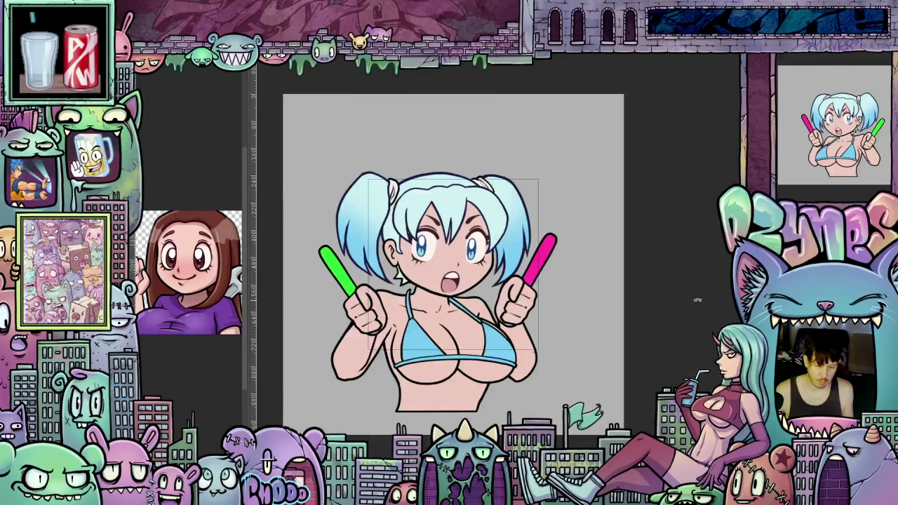
{"action": "scroll", "coordinate": [603, 298], "scroll_direction": "up", "scroll_amount": 1}
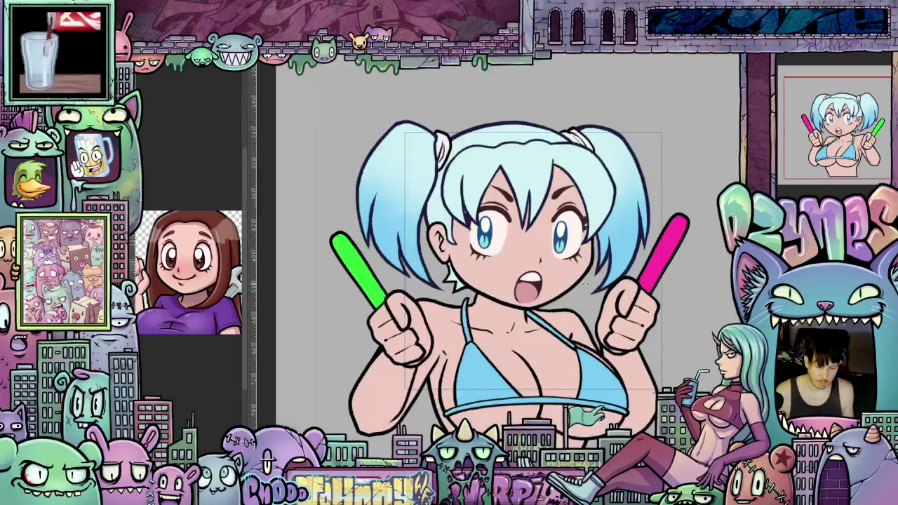
{"action": "scroll", "coordinate": [597, 288], "scroll_direction": "up", "scroll_amount": 1}
{"action": "scroll", "coordinate": [598, 288], "scroll_direction": "up", "scroll_amount": 1}
{"action": "key", "text": "h"}
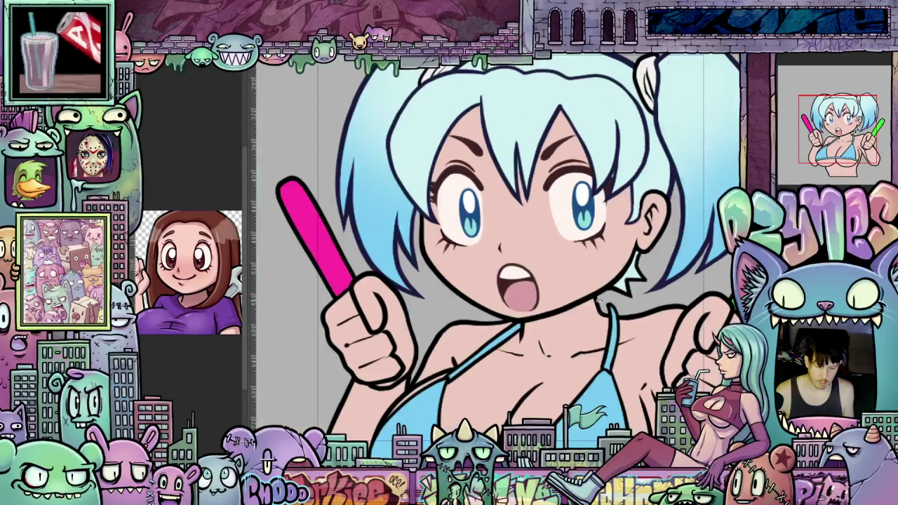
{"action": "left_click_drag", "start_coordinate": [493, 292], "coordinate": [560, 292]}
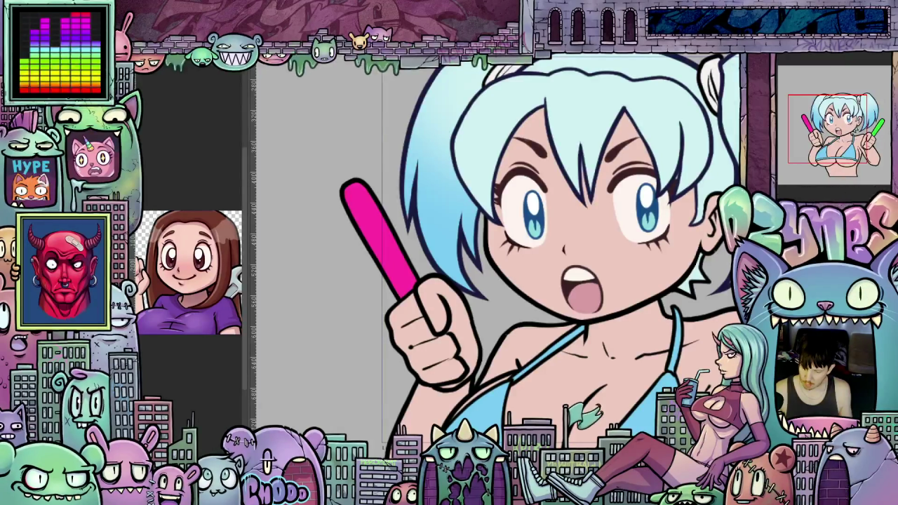
Zoom in and rotate the view around the face and top of the head
{"action": "scroll", "coordinate": [583, 288], "scroll_direction": "up", "scroll_amount": 1}
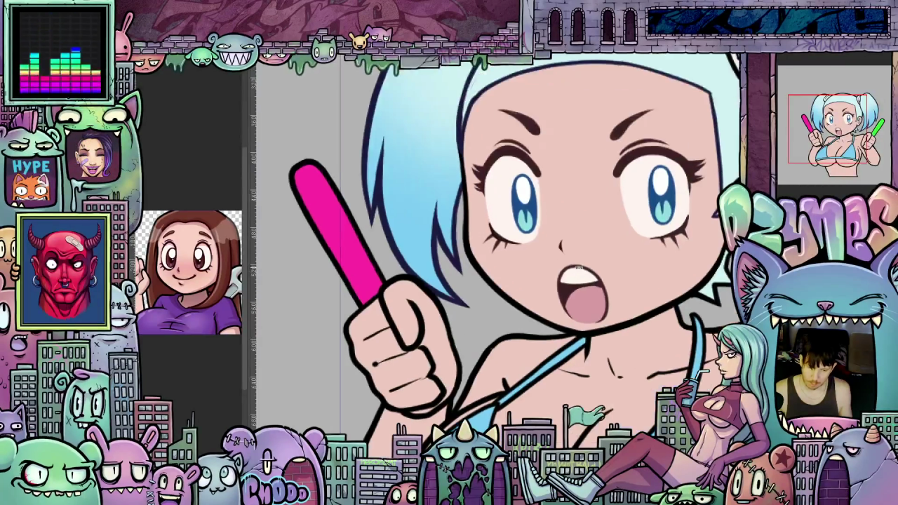
{"action": "scroll", "coordinate": [583, 288], "scroll_direction": "up", "scroll_amount": 1}
{"action": "left_click_drag", "start_coordinate": [583, 288], "coordinate": [564, 273]}
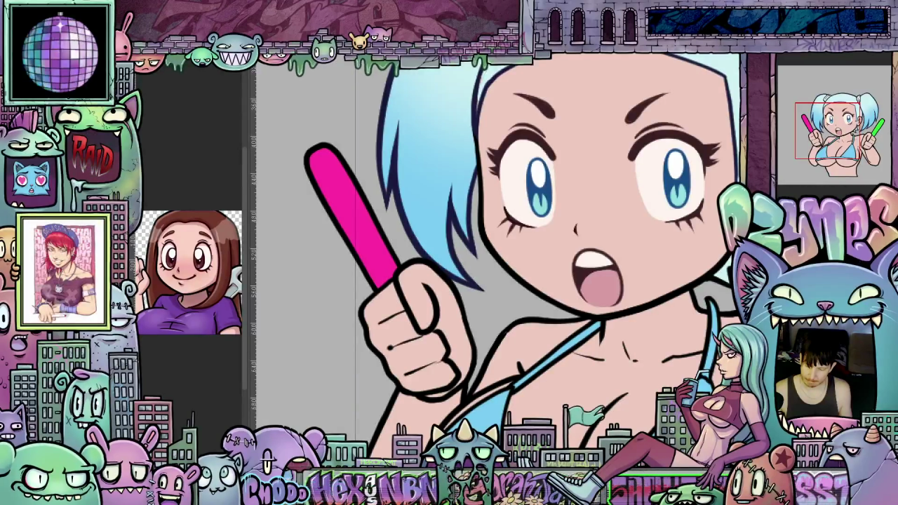
{"action": "scroll", "coordinate": [567, 243], "scroll_direction": "up", "scroll_amount": 2}
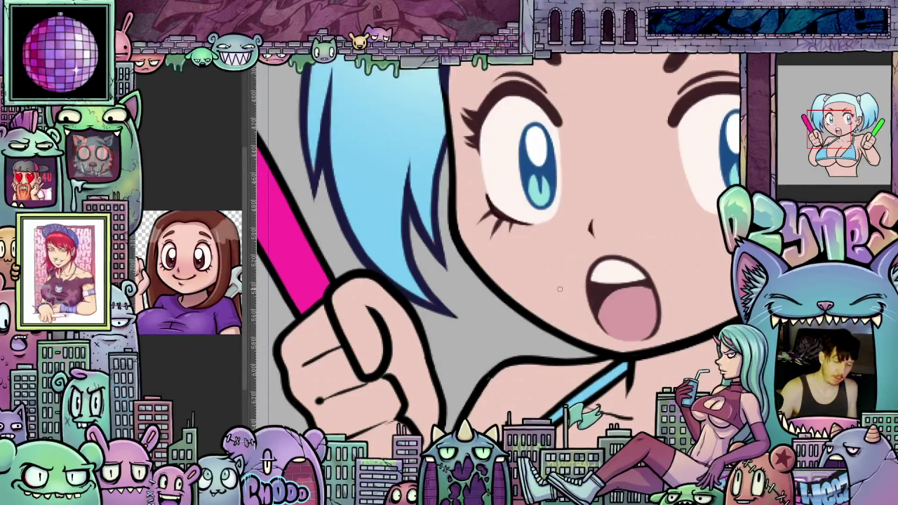
{"action": "left_click_drag", "start_coordinate": [560, 272], "coordinate": [497, 180]}
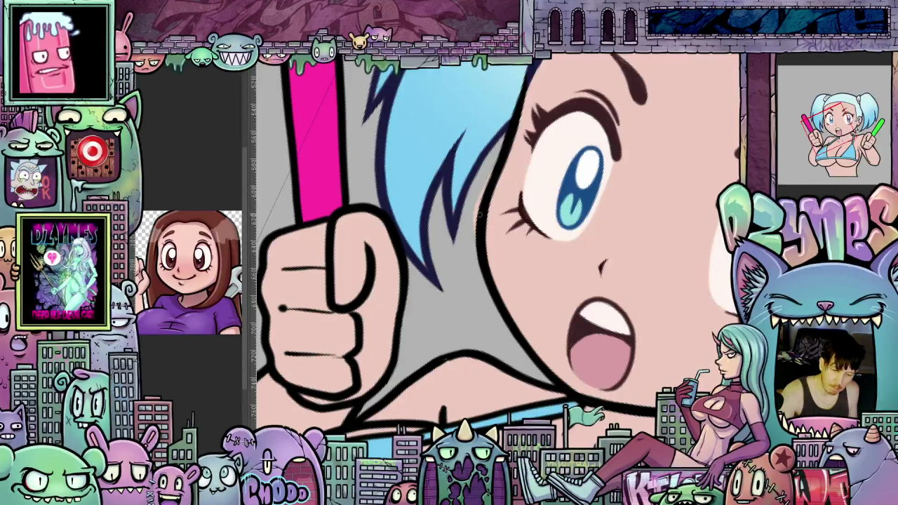
{"action": "mouse_move", "coordinate": [499, 157]}
{"action": "left_mouse_down"}
{"action": "mouse_move", "coordinate": [707, 219]}
{"action": "mouse_move", "coordinate": [596, 354]}
{"action": "left_mouse_up"}
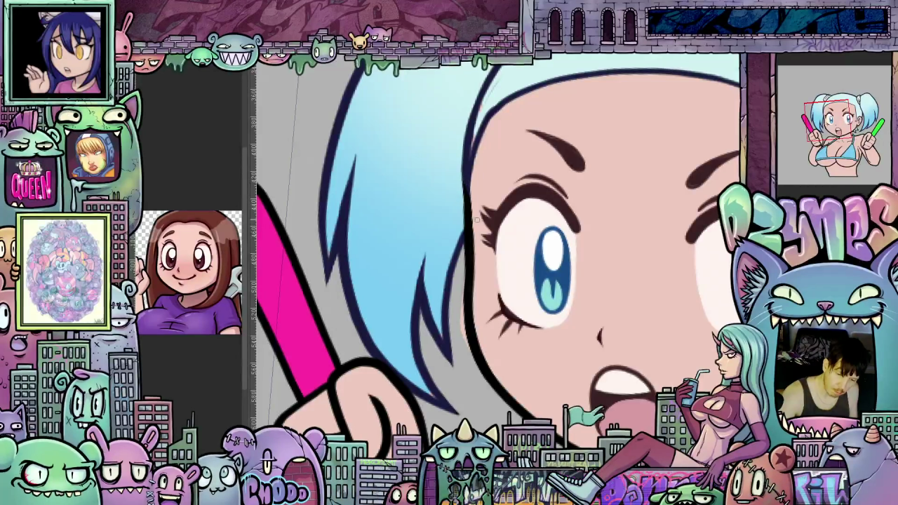
{"action": "scroll", "coordinate": [484, 246], "scroll_direction": "down", "scroll_amount": 3}
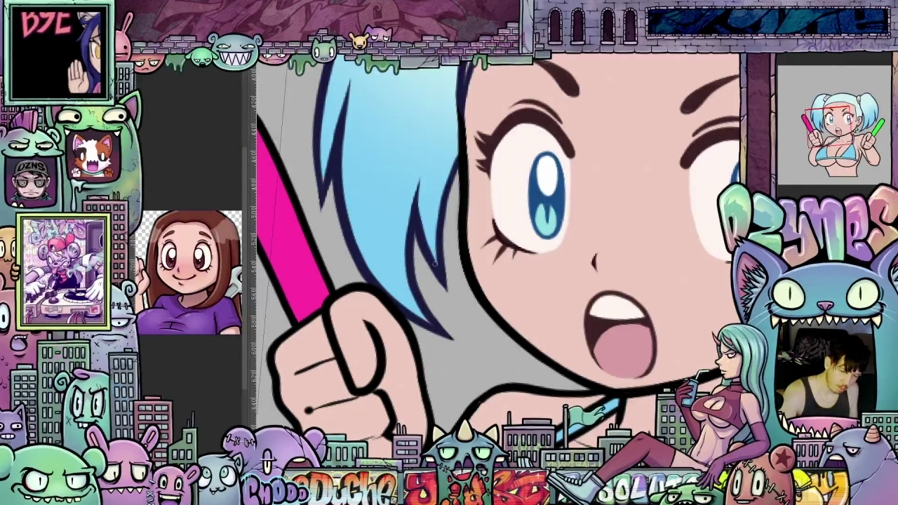
{"action": "scroll", "coordinate": [427, 256], "scroll_direction": "down", "scroll_amount": 1}
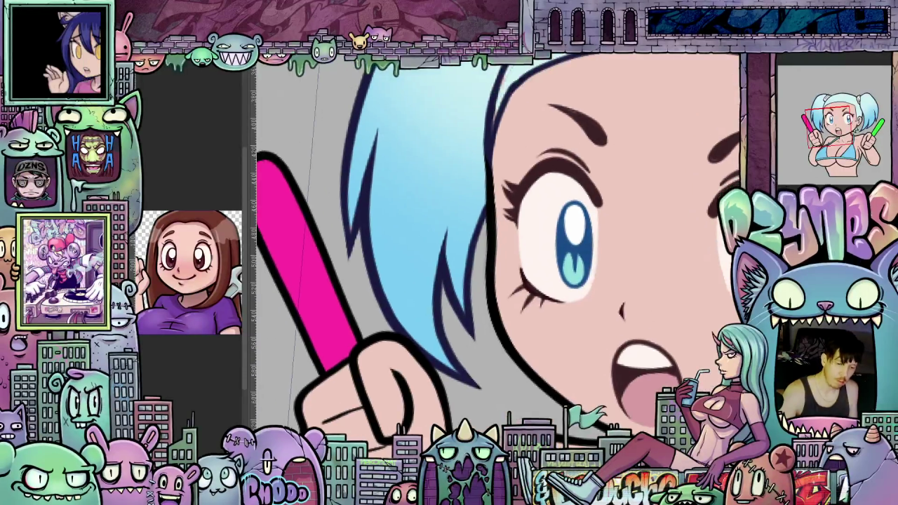
{"action": "scroll", "coordinate": [580, 360], "scroll_direction": "up", "scroll_amount": 3}
{"action": "left_click_drag", "start_coordinate": [529, 103], "coordinate": [473, 180]}
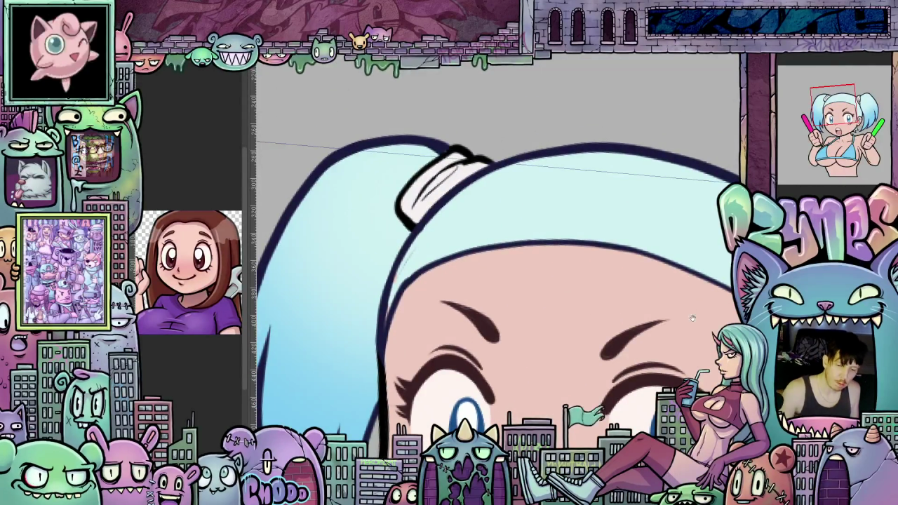
{"action": "scroll", "coordinate": [491, 211], "scroll_direction": "up", "scroll_amount": 2}
{"action": "scroll", "coordinate": [534, 249], "scroll_direction": "down", "scroll_amount": 2}
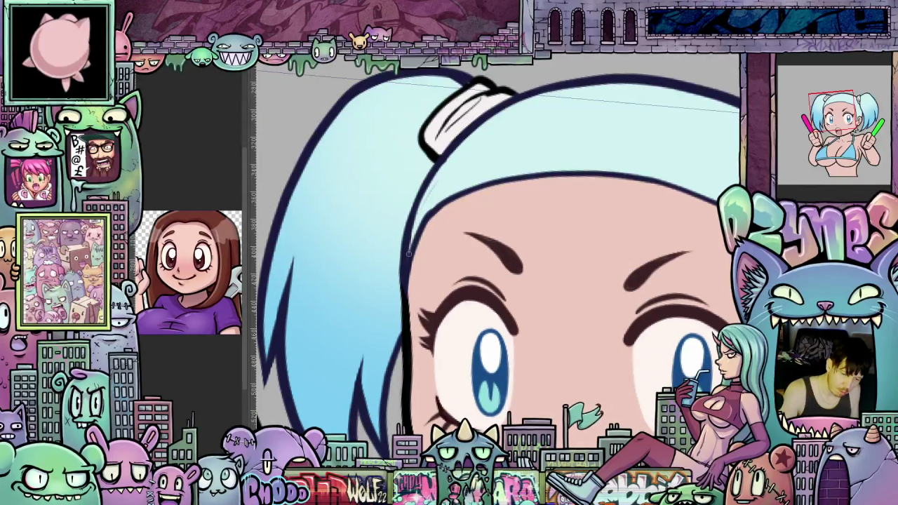
{"action": "mouse_move", "coordinate": [730, 351]}
{"action": "left_mouse_down"}
{"action": "mouse_move", "coordinate": [601, 278]}
{"action": "mouse_move", "coordinate": [627, 383]}
{"action": "left_mouse_up"}
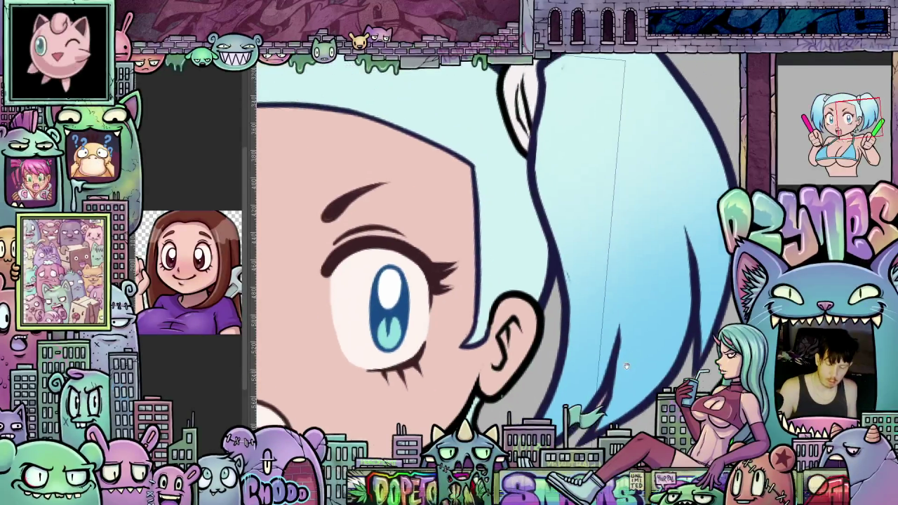
{"action": "scroll", "coordinate": [605, 345], "scroll_direction": "up", "scroll_amount": 3}
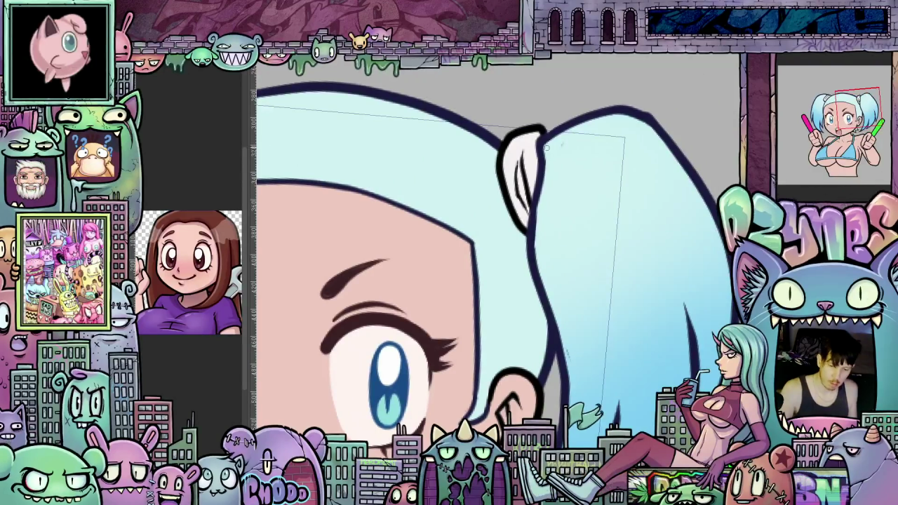
{"action": "mouse_move", "coordinate": [607, 259]}
{"action": "left_mouse_down"}
{"action": "mouse_move", "coordinate": [589, 50]}
{"action": "mouse_move", "coordinate": [623, 91]}
{"action": "left_mouse_up"}
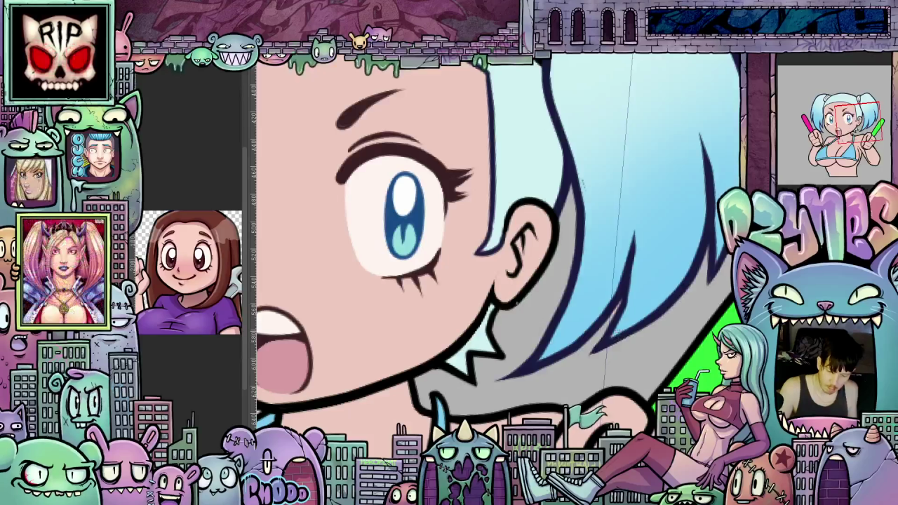
{"action": "left_click_drag", "start_coordinate": [626, 335], "coordinate": [593, 344]}
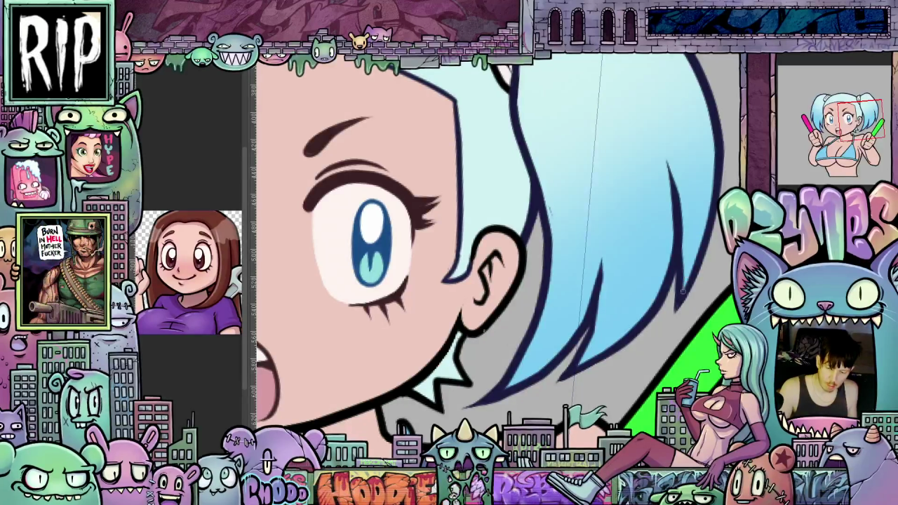
{"action": "left_click_drag", "start_coordinate": [611, 292], "coordinate": [646, 362]}
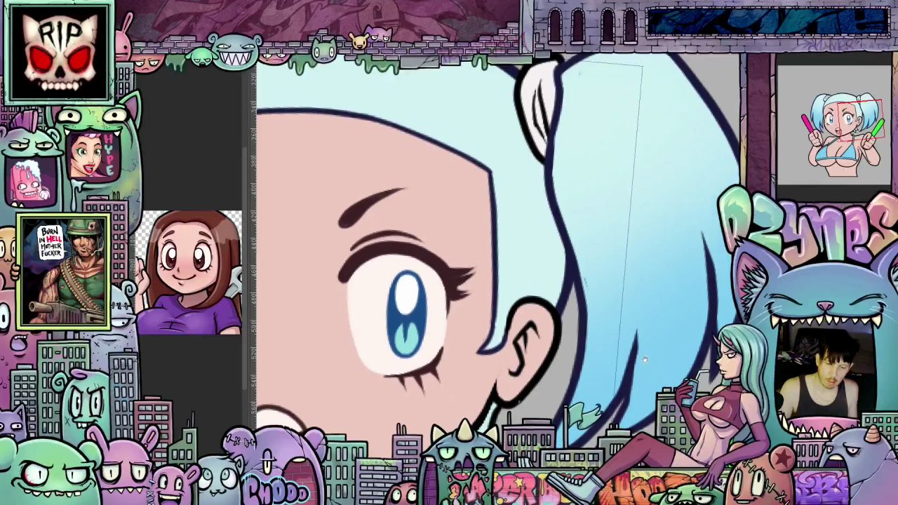
{"action": "scroll", "coordinate": [646, 361], "scroll_direction": "down", "scroll_amount": 5}
{"action": "mouse_move", "coordinate": [576, 242]}
{"action": "left_mouse_down"}
{"action": "mouse_move", "coordinate": [645, 309]}
{"action": "mouse_move", "coordinate": [702, 330]}
{"action": "left_mouse_up"}
{"action": "scroll", "coordinate": [646, 310], "scroll_direction": "down", "scroll_amount": 3}
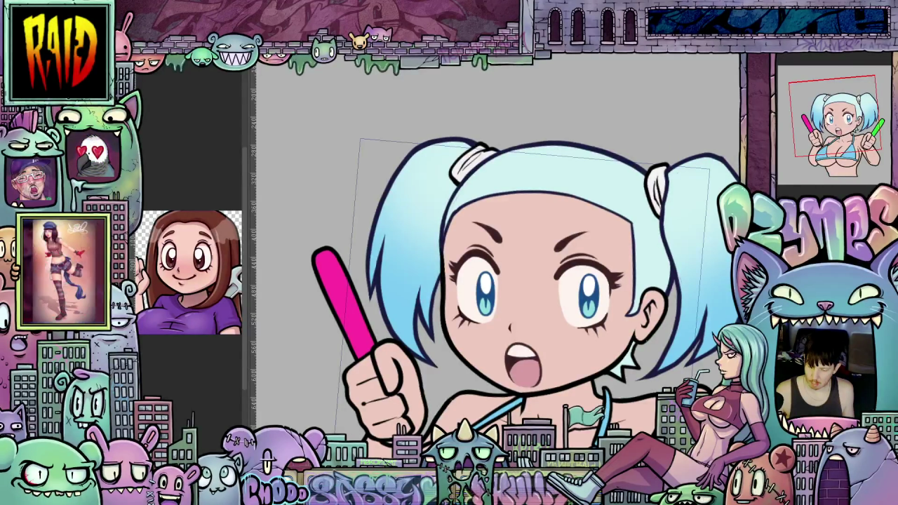
Undo to restore the front bangs and airbrush a pink tint over them above the eyes
{"action": "key", "text": "ctrl+z"}
{"action": "left_click_drag", "start_coordinate": [651, 354], "coordinate": [630, 186]}
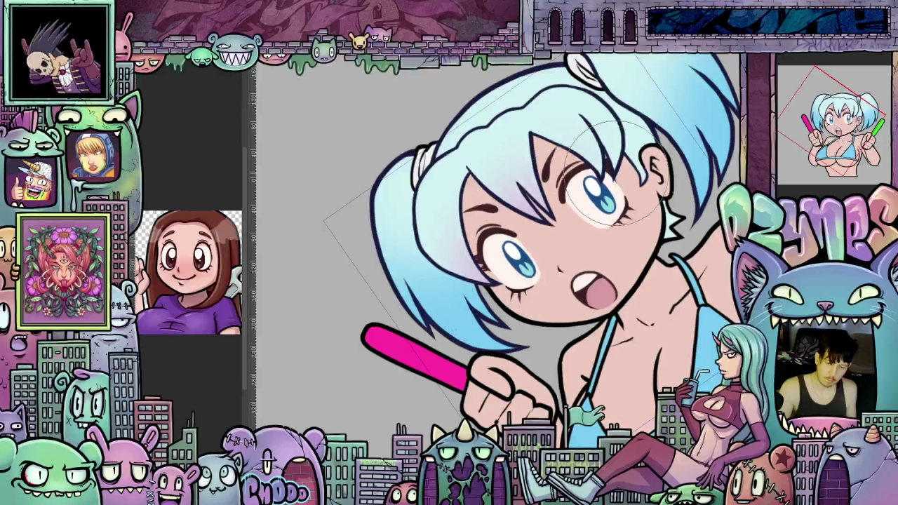
{"action": "mouse_move", "coordinate": [586, 211]}
{"action": "left_mouse_down"}
{"action": "mouse_move", "coordinate": [554, 235]}
{"action": "mouse_move", "coordinate": [639, 365]}
{"action": "left_mouse_up"}
{"action": "scroll", "coordinate": [639, 357], "scroll_direction": "down", "scroll_amount": 4}
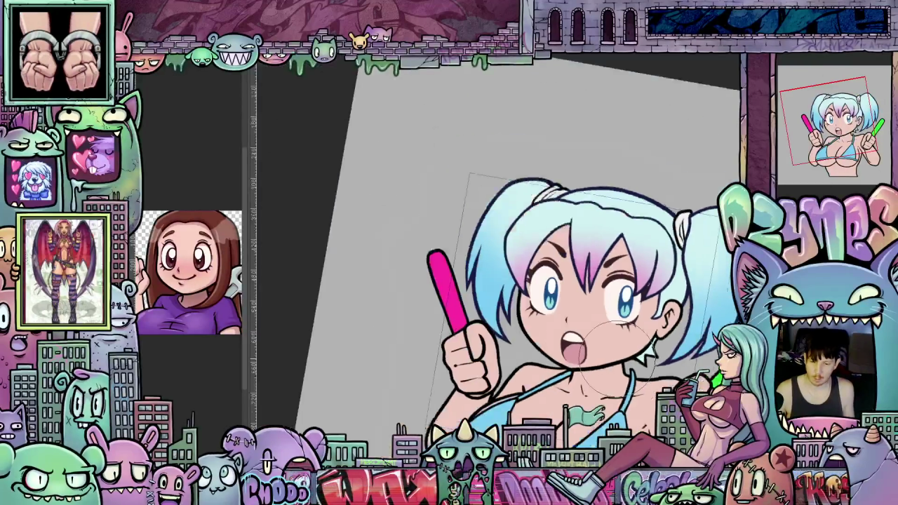
{"action": "scroll", "coordinate": [701, 351], "scroll_direction": "up", "scroll_amount": 1}
{"action": "scroll", "coordinate": [702, 351], "scroll_direction": "up", "scroll_amount": 1}
{"action": "scroll", "coordinate": [702, 351], "scroll_direction": "up", "scroll_amount": 1}
{"action": "scroll", "coordinate": [702, 350], "scroll_direction": "up", "scroll_amount": 1}
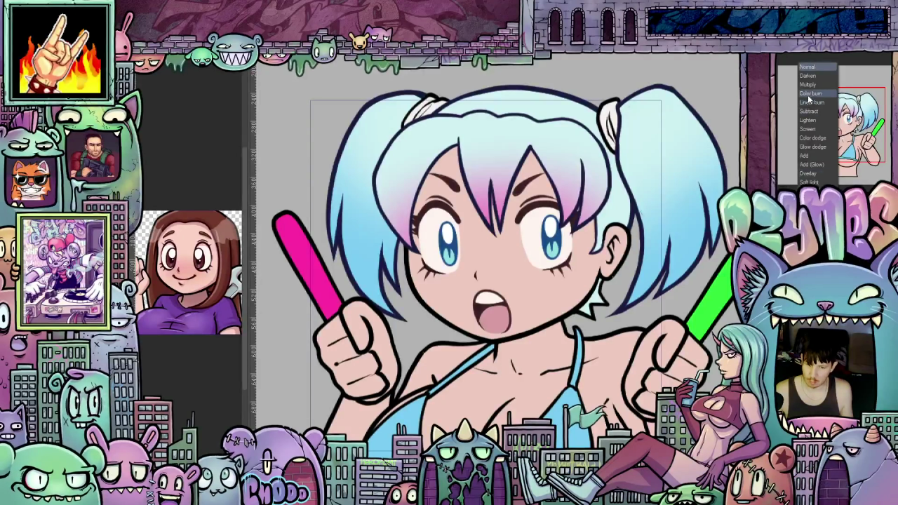
Dismiss the blending-mode list, zoom onto the chest, and shrink the brush to a tiny size
{"action": "left_click", "coordinate": [811, 89]}
{"action": "scroll", "coordinate": [528, 298], "scroll_direction": "up", "scroll_amount": 1}
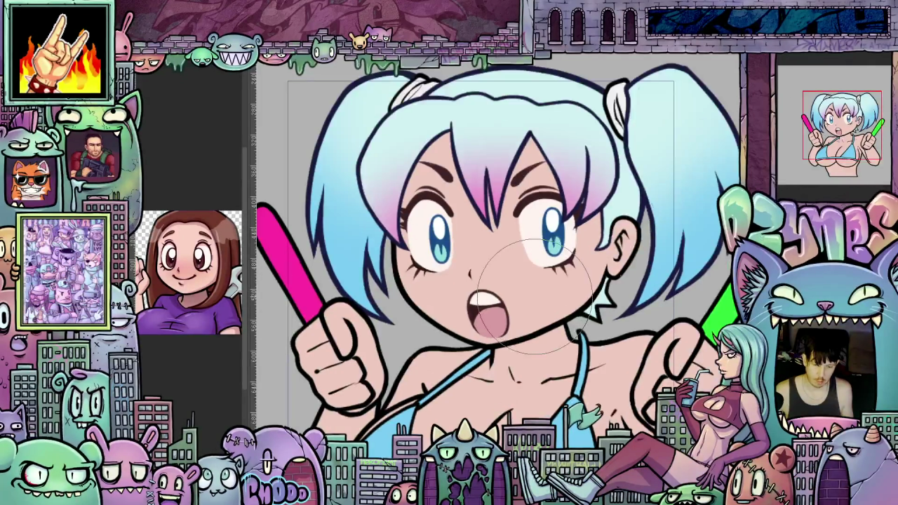
{"action": "scroll", "coordinate": [528, 298], "scroll_direction": "up", "scroll_amount": 1}
{"action": "left_click_drag", "start_coordinate": [527, 298], "coordinate": [527, 199]}
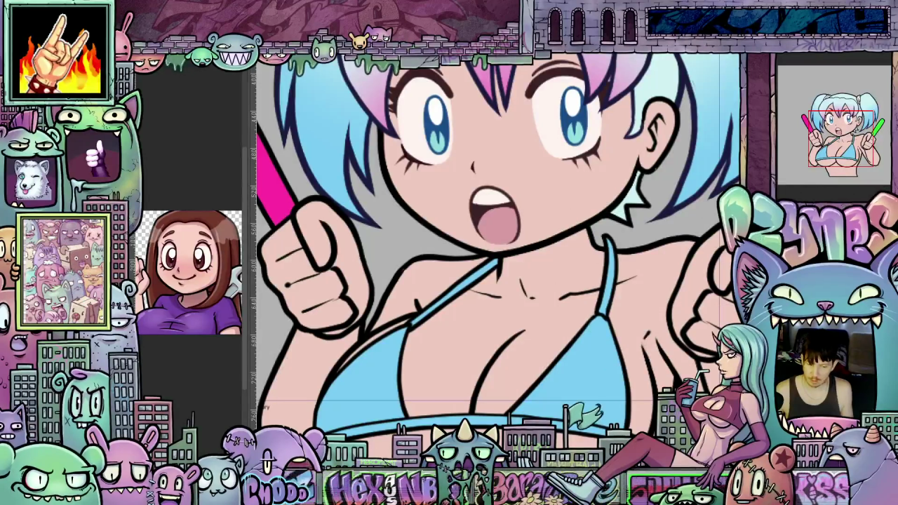
{"action": "scroll", "coordinate": [698, 280], "scroll_direction": "down", "scroll_amount": 2}
{"action": "scroll", "coordinate": [698, 280], "scroll_direction": "down", "scroll_amount": 1}
{"action": "scroll", "coordinate": [698, 280], "scroll_direction": "up", "scroll_amount": 1}
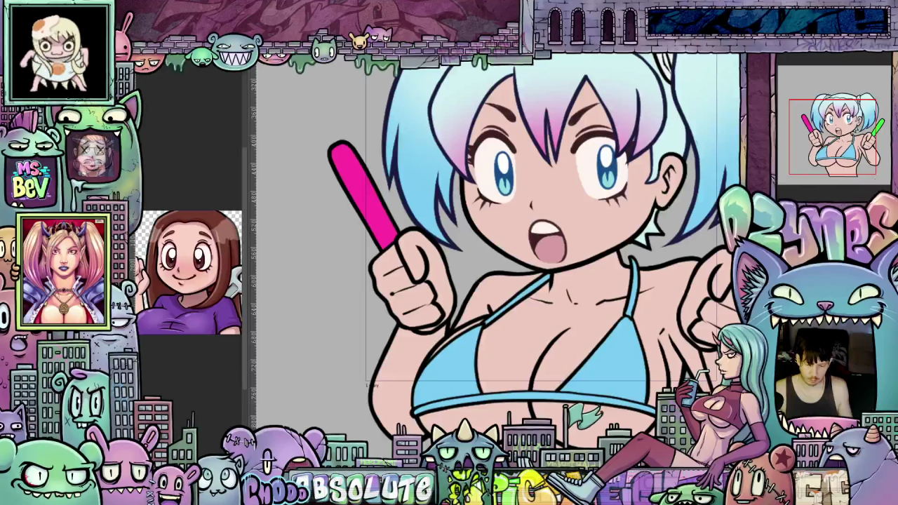
{"action": "scroll", "coordinate": [603, 286], "scroll_direction": "up", "scroll_amount": 2}
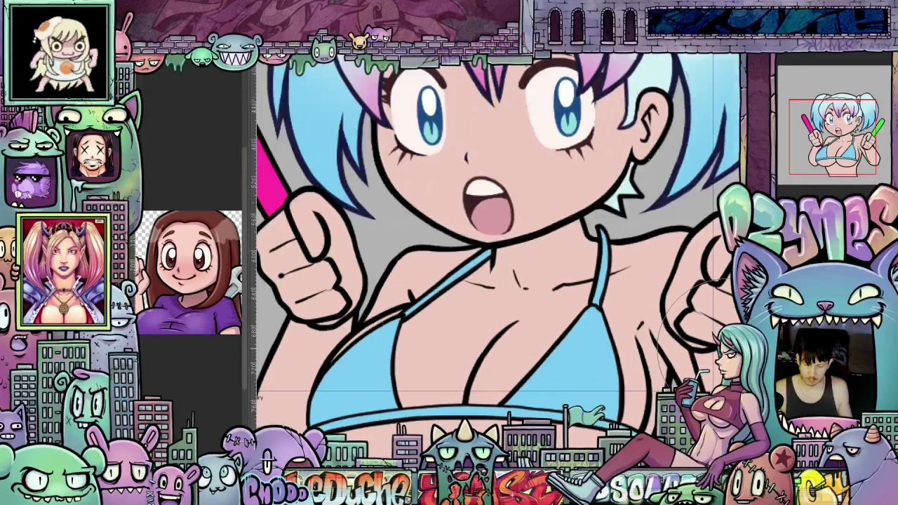
{"action": "key", "text": "bracketleft"}
{"action": "key", "text": "bracketleft"}
{"action": "key", "text": "bracketleft"}
{"action": "key", "text": "bracketleft"}
{"action": "key", "text": "bracketleft"}
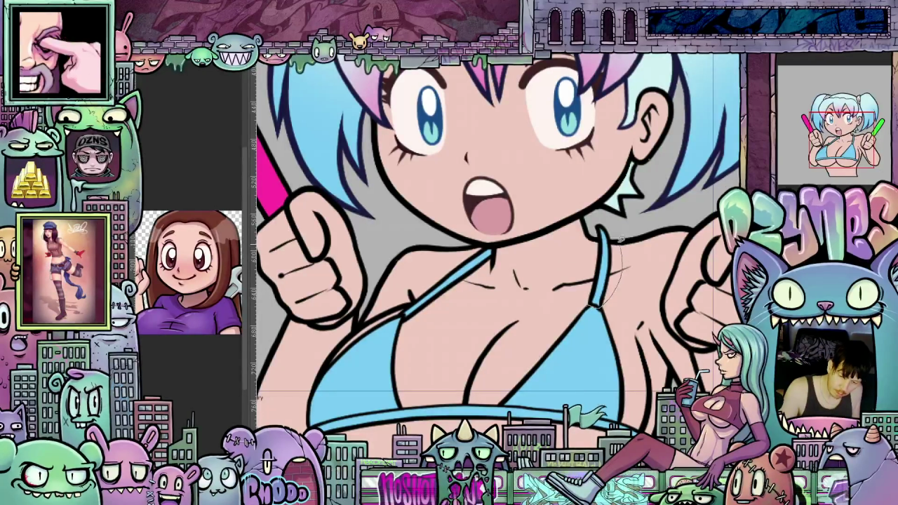
Lasso the bikini strap by the neck, then rotate it and shift it left with Transform
{"action": "left_click_drag", "start_coordinate": [596, 224], "coordinate": [599, 319]}
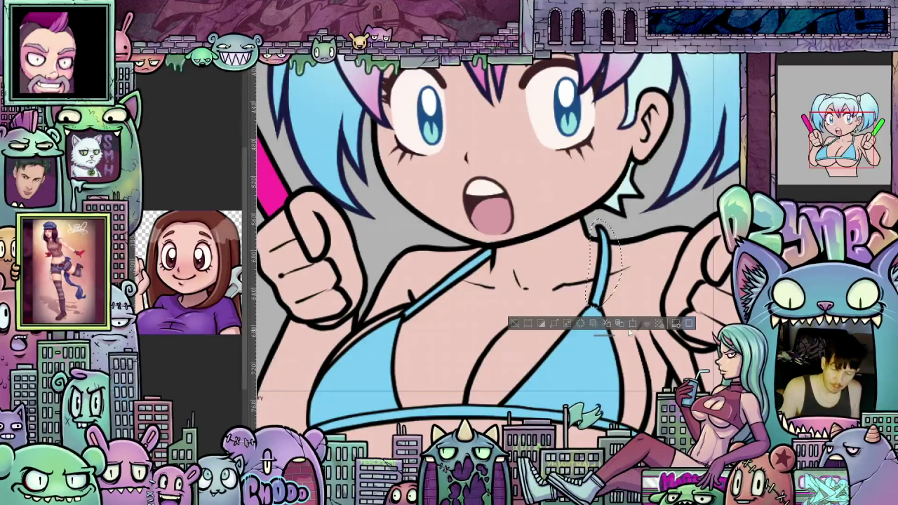
{"action": "left_click", "coordinate": [633, 323]}
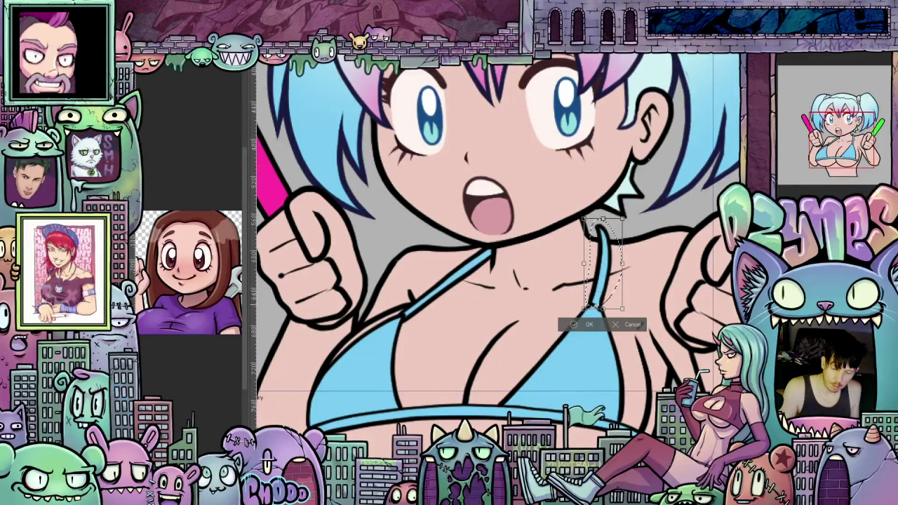
{"action": "left_click_drag", "start_coordinate": [635, 277], "coordinate": [630, 282]}
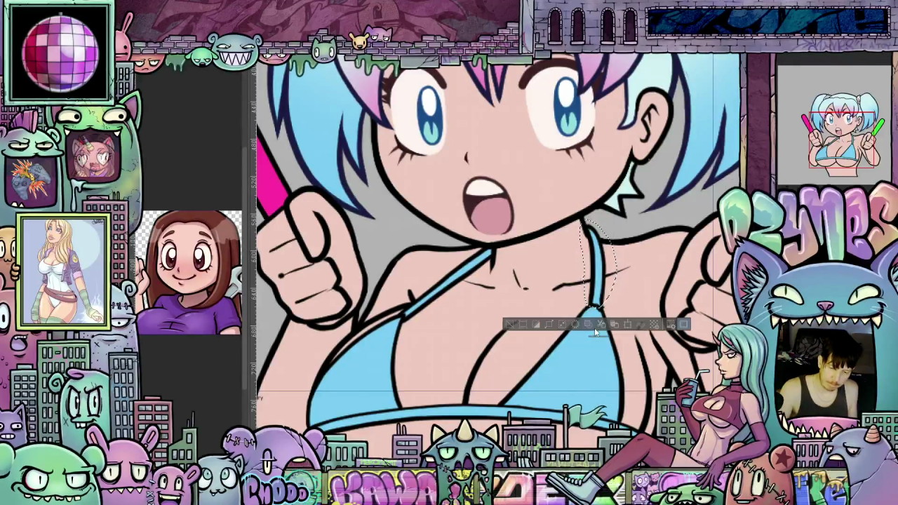
{"action": "left_click", "coordinate": [581, 327]}
{"action": "scroll", "coordinate": [634, 303], "scroll_direction": "up", "scroll_amount": 2}
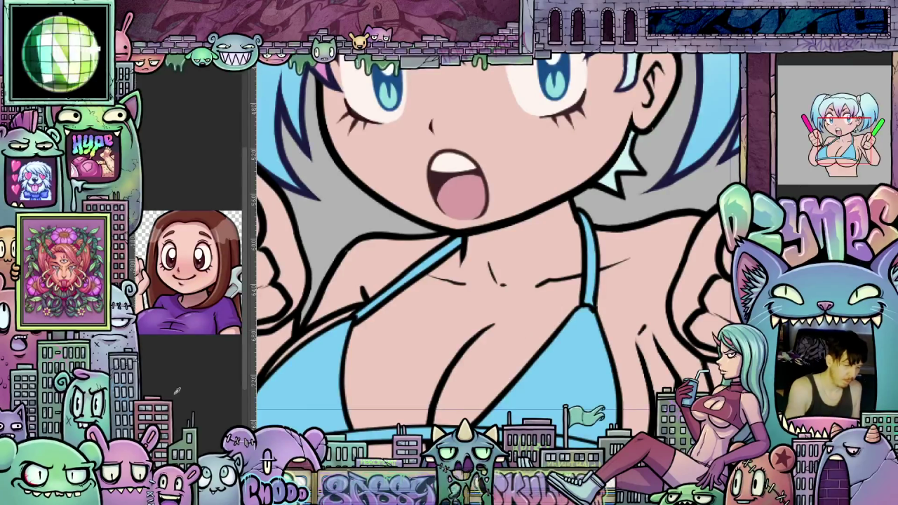
{"action": "left_click_drag", "start_coordinate": [629, 388], "coordinate": [561, 294]}
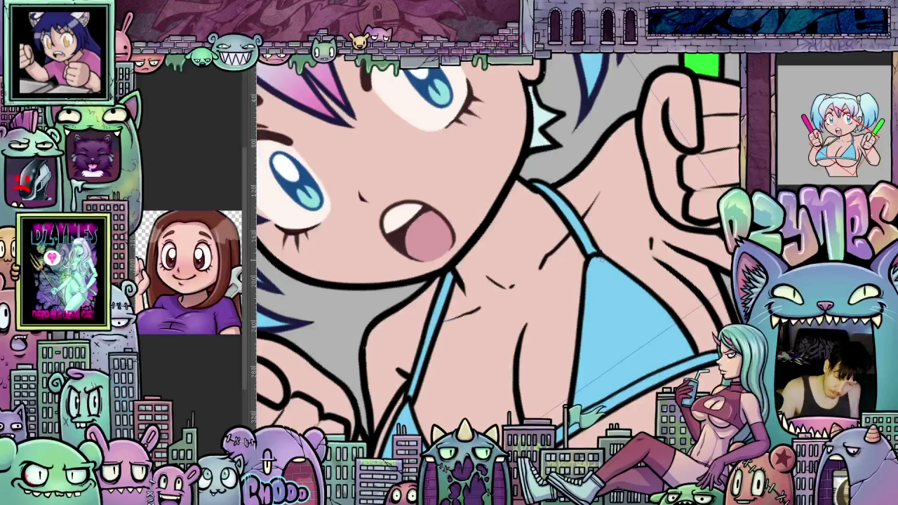
{"action": "key", "text": "5"}
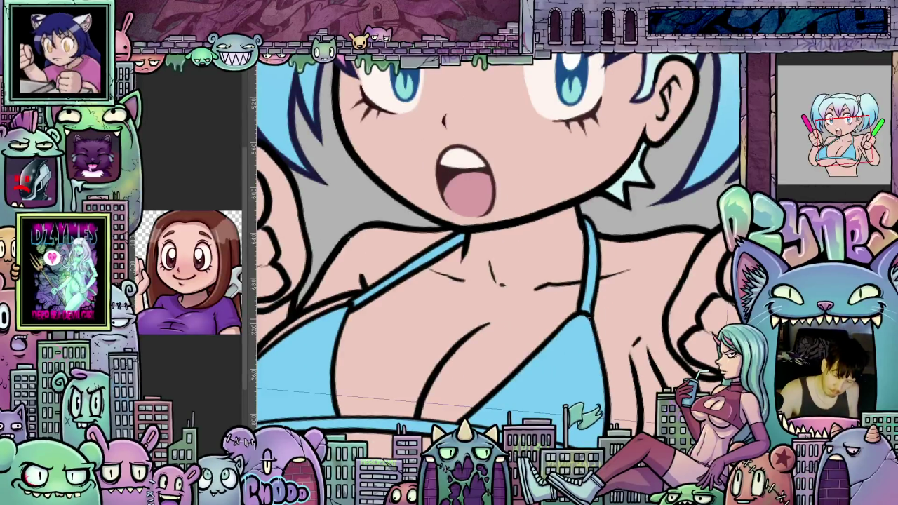
{"action": "left_click_drag", "start_coordinate": [586, 313], "coordinate": [650, 324]}
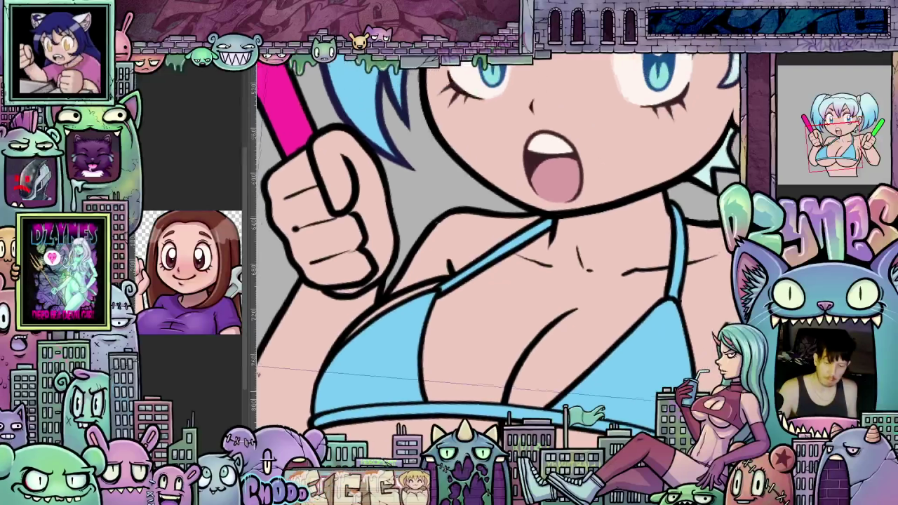
{"action": "scroll", "coordinate": [683, 332], "scroll_direction": "down", "scroll_amount": 3}
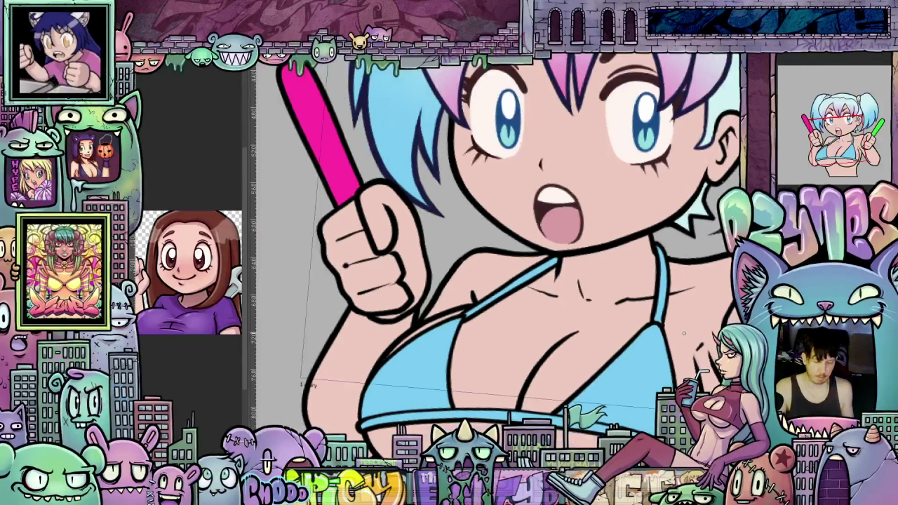
{"action": "scroll", "coordinate": [683, 332], "scroll_direction": "down", "scroll_amount": 2}
{"action": "scroll", "coordinate": [519, 252], "scroll_direction": "down", "scroll_amount": 2}
{"action": "scroll", "coordinate": [519, 253], "scroll_direction": "up", "scroll_amount": 1}
{"action": "scroll", "coordinate": [519, 252], "scroll_direction": "up", "scroll_amount": 2}
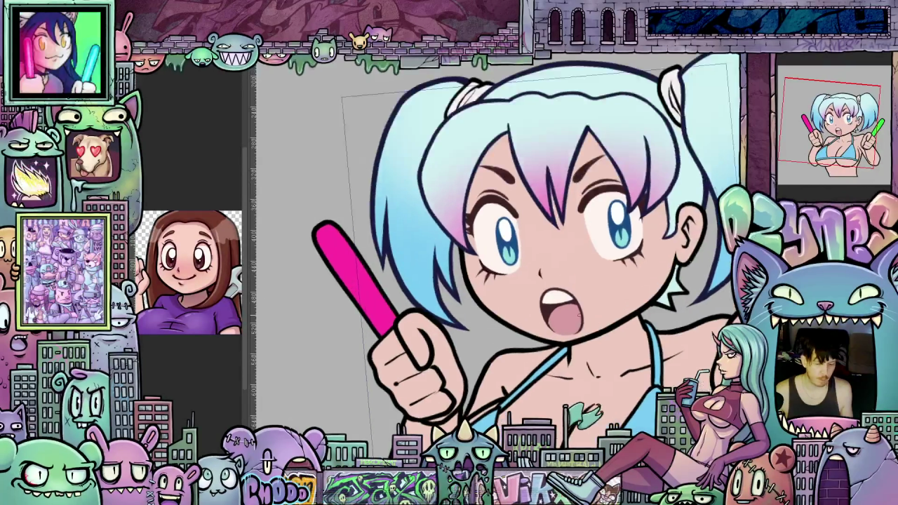
{"action": "scroll", "coordinate": [597, 327], "scroll_direction": "up", "scroll_amount": 1}
{"action": "mouse_move", "coordinate": [516, 253]}
{"action": "left_mouse_down"}
{"action": "mouse_move", "coordinate": [561, 295]}
{"action": "mouse_move", "coordinate": [499, 296]}
{"action": "mouse_move", "coordinate": [533, 266]}
{"action": "left_mouse_up"}
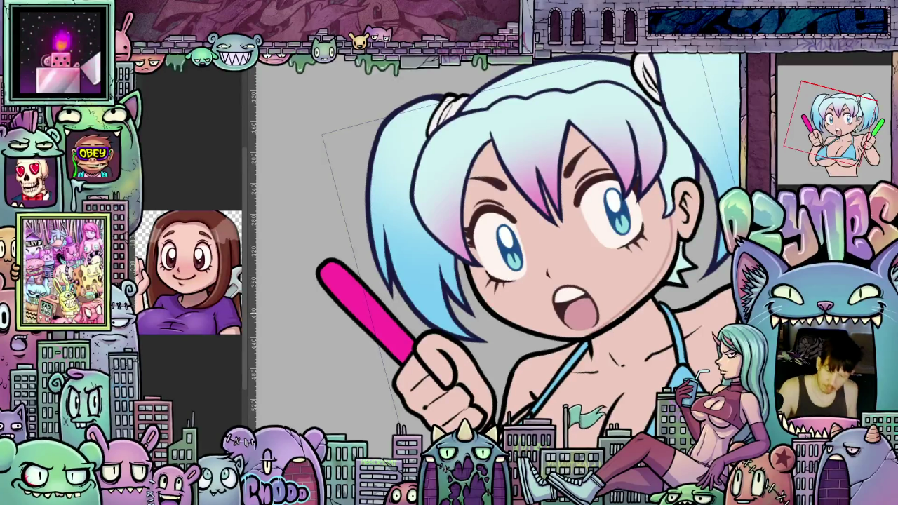
{"action": "left_click_drag", "start_coordinate": [617, 295], "coordinate": [634, 283]}
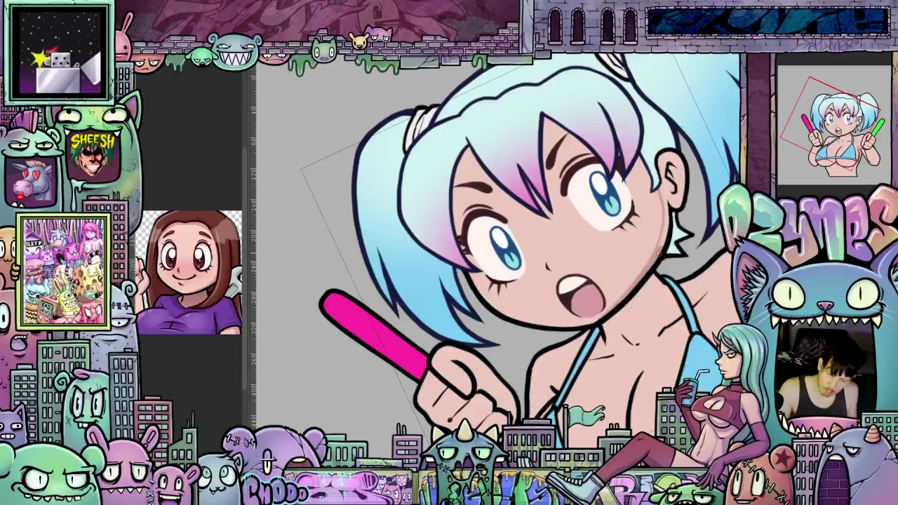
{"action": "key", "text": "ctrl+0"}
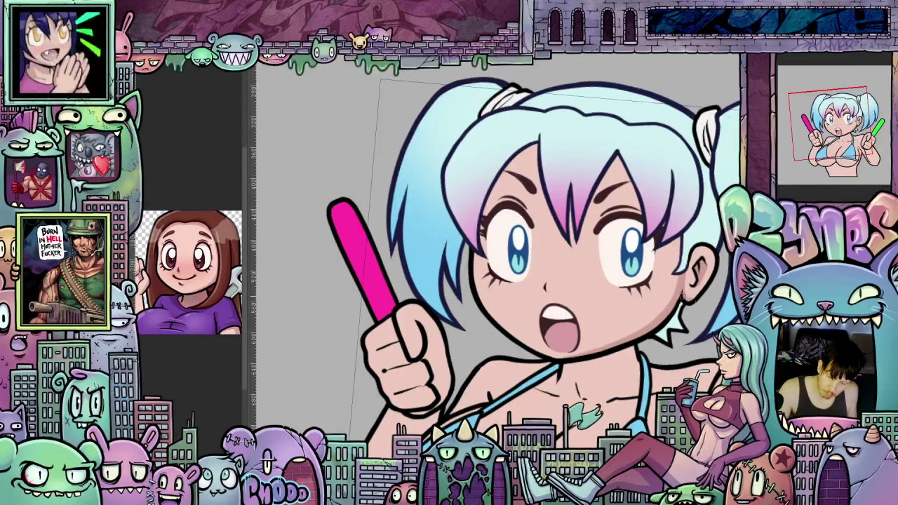
Undo the pink tint on the bangs, leaving the forehead bare
{"action": "mouse_move", "coordinate": [697, 288]}
{"action": "left_mouse_down"}
{"action": "mouse_move", "coordinate": [655, 288]}
{"action": "mouse_move", "coordinate": [549, 361]}
{"action": "left_mouse_up"}
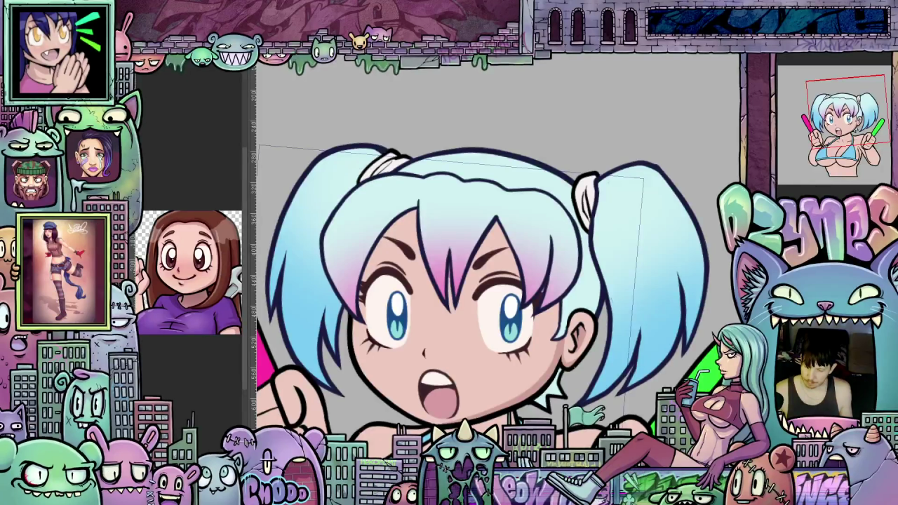
{"action": "key", "text": "ctrl+z"}
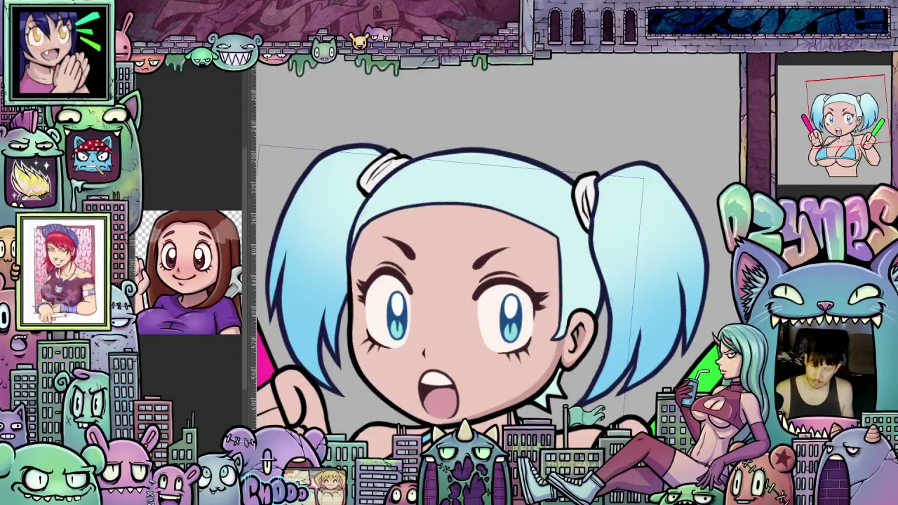
{"action": "left_click_drag", "start_coordinate": [484, 281], "coordinate": [351, 280]}
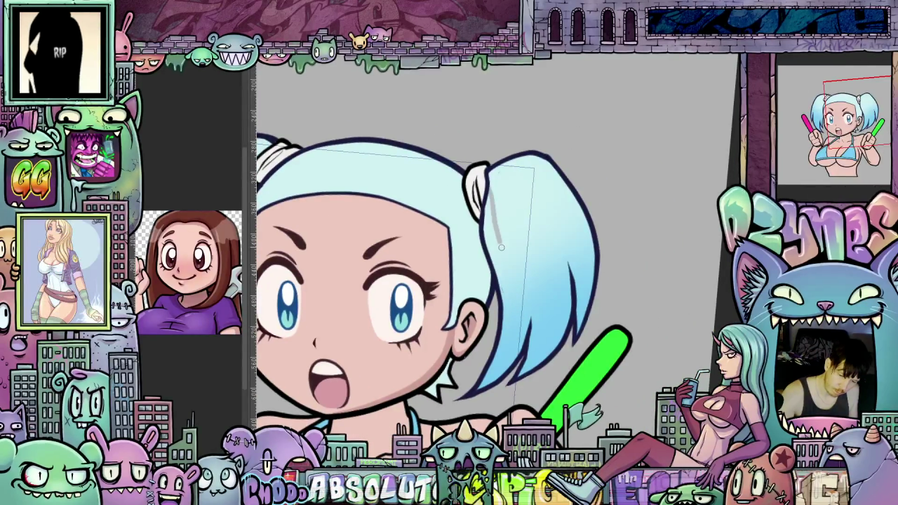
Paint grey shading down the right pigtail, then straighten the view of the head
{"action": "mouse_move", "coordinate": [506, 281]}
{"action": "left_mouse_down"}
{"action": "mouse_move", "coordinate": [503, 337]}
{"action": "mouse_move", "coordinate": [488, 366]}
{"action": "left_mouse_up"}
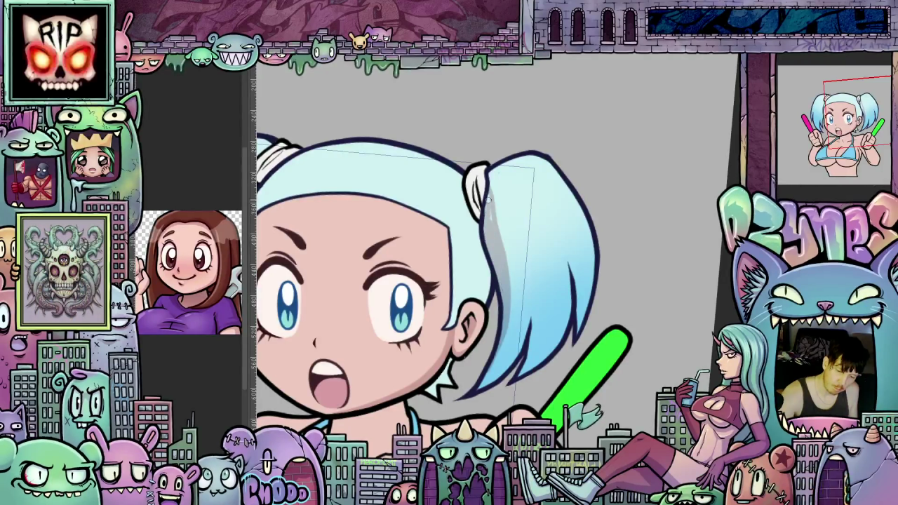
{"action": "scroll", "coordinate": [495, 241], "scroll_direction": "down", "scroll_amount": 2}
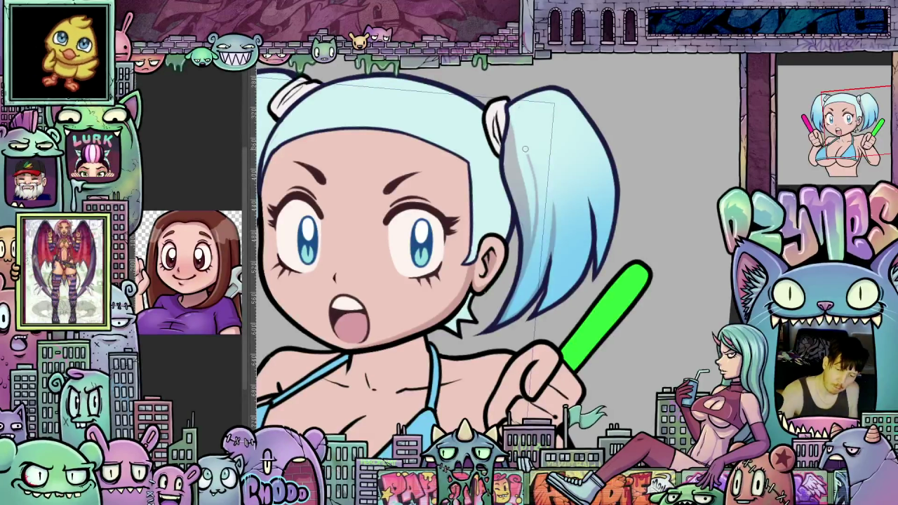
{"action": "scroll", "coordinate": [538, 276], "scroll_direction": "up", "scroll_amount": 3}
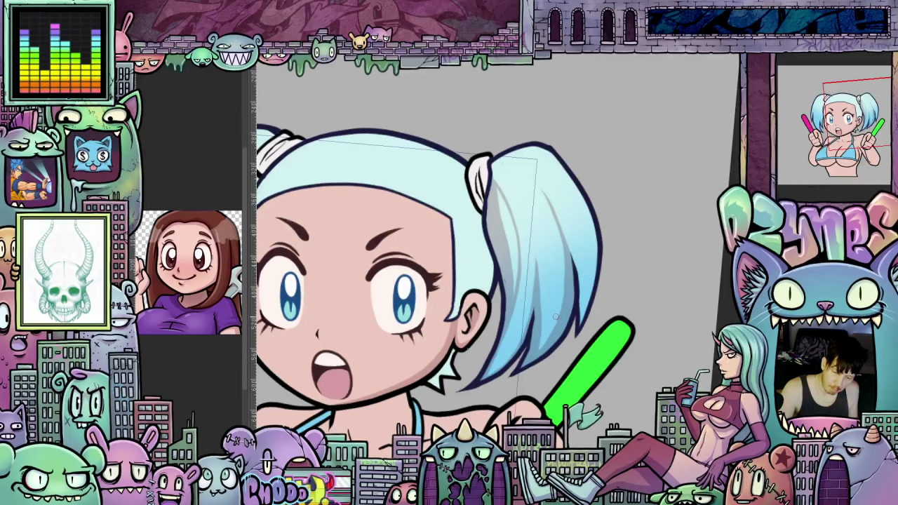
{"action": "left_click_drag", "start_coordinate": [574, 285], "coordinate": [579, 327]}
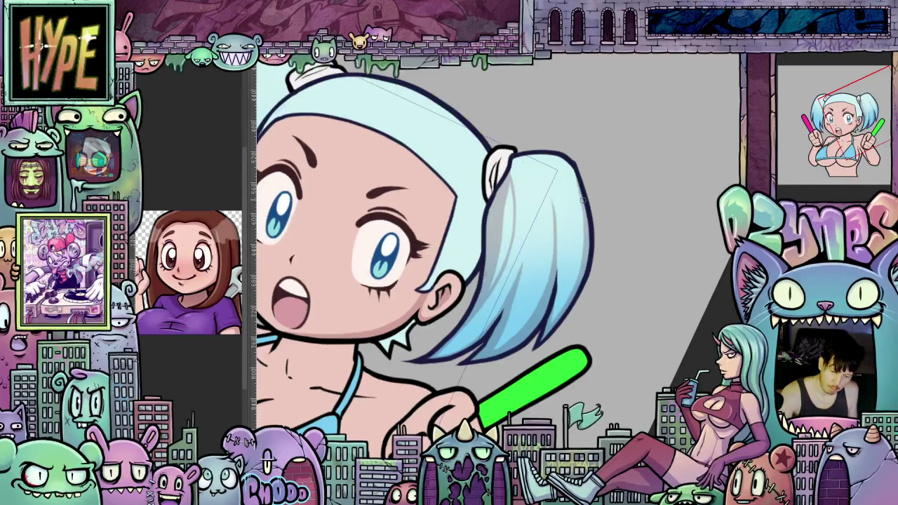
{"action": "mouse_move", "coordinate": [578, 184]}
{"action": "left_mouse_down"}
{"action": "mouse_move", "coordinate": [631, 205]}
{"action": "mouse_move", "coordinate": [621, 210]}
{"action": "left_mouse_up"}
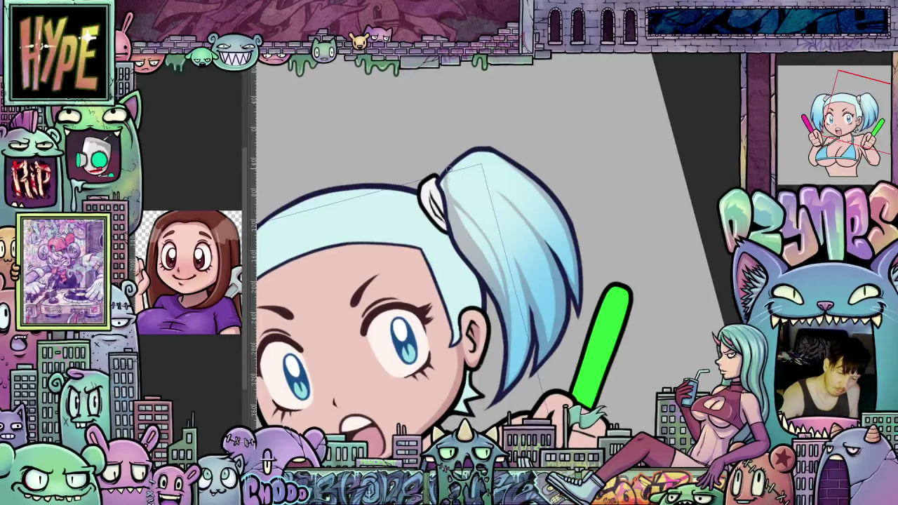
{"action": "mouse_move", "coordinate": [441, 186]}
{"action": "left_mouse_down"}
{"action": "mouse_move", "coordinate": [668, 267]}
{"action": "mouse_move", "coordinate": [526, 171]}
{"action": "left_mouse_up"}
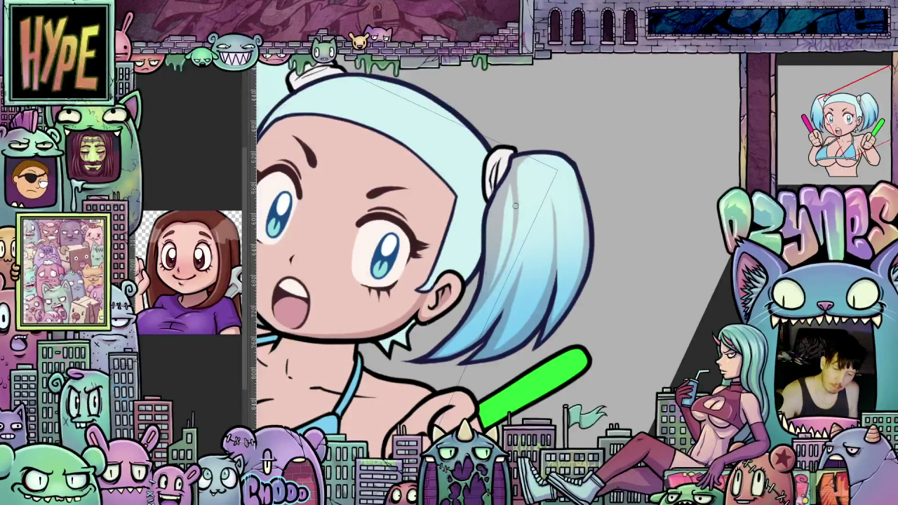
{"action": "left_click_drag", "start_coordinate": [508, 189], "coordinate": [624, 219]}
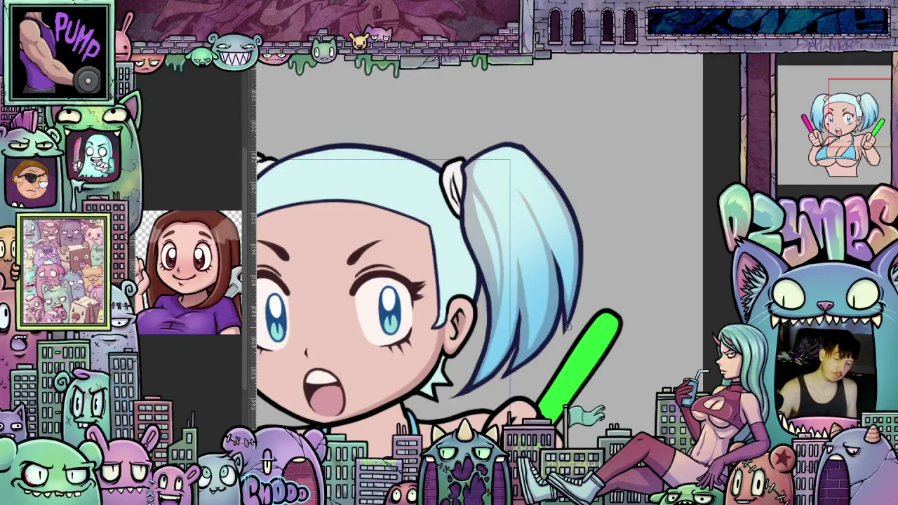
{"action": "scroll", "coordinate": [567, 327], "scroll_direction": "down", "scroll_amount": 1}
{"action": "scroll", "coordinate": [572, 336], "scroll_direction": "down", "scroll_amount": 2}
{"action": "scroll", "coordinate": [580, 360], "scroll_direction": "down", "scroll_amount": 2}
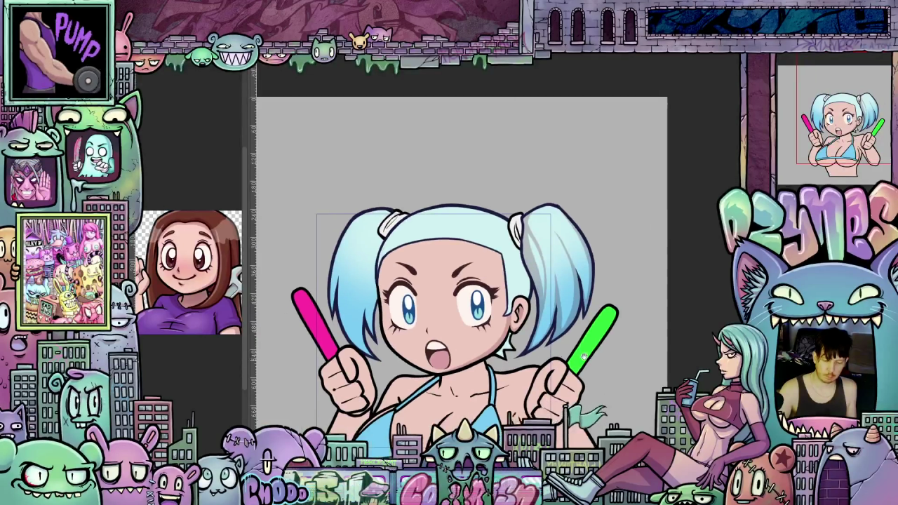
{"action": "scroll", "coordinate": [579, 360], "scroll_direction": "up", "scroll_amount": 2}
{"action": "scroll", "coordinate": [589, 348], "scroll_direction": "down", "scroll_amount": 2}
{"action": "scroll", "coordinate": [589, 348], "scroll_direction": "up", "scroll_amount": 1}
{"action": "scroll", "coordinate": [561, 295], "scroll_direction": "up", "scroll_amount": 2}
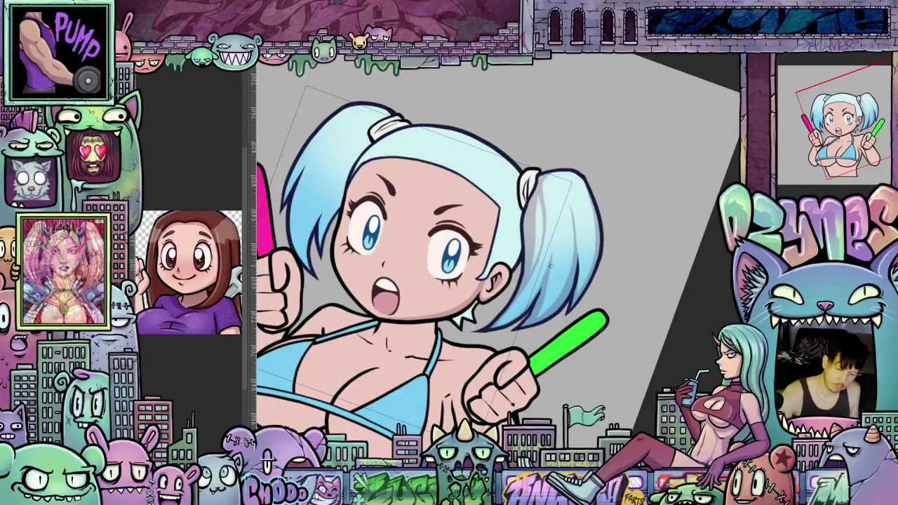
{"action": "scroll", "coordinate": [561, 273], "scroll_direction": "down", "scroll_amount": 1}
{"action": "scroll", "coordinate": [582, 288], "scroll_direction": "down", "scroll_amount": 1}
{"action": "scroll", "coordinate": [611, 309], "scroll_direction": "down", "scroll_amount": 1}
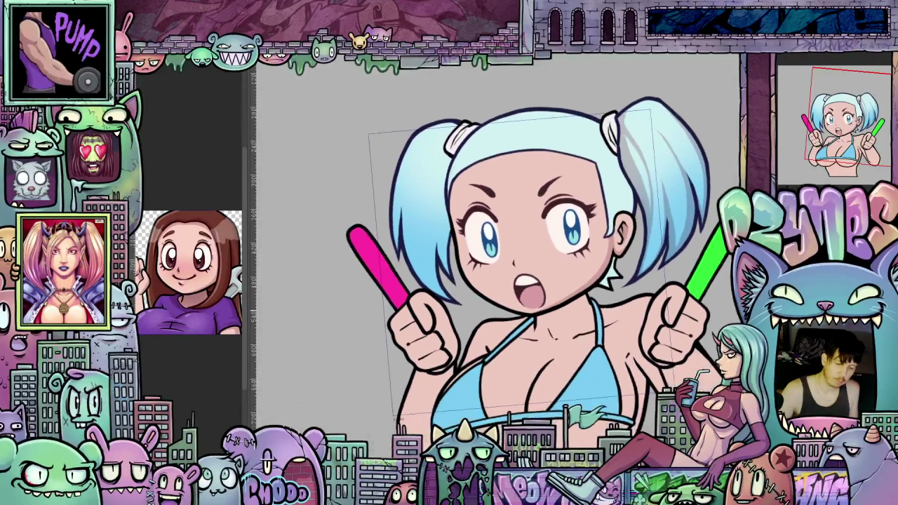
{"action": "scroll", "coordinate": [611, 309], "scroll_direction": "up", "scroll_amount": 2}
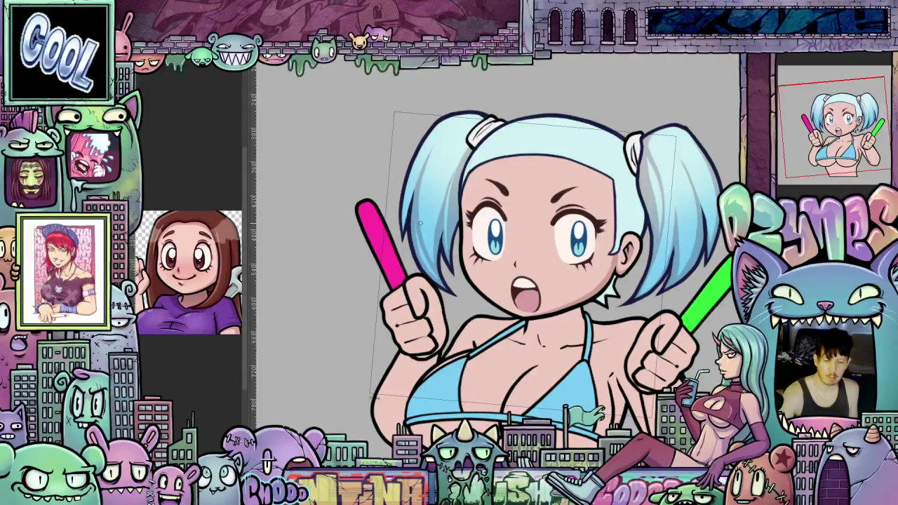
{"action": "scroll", "coordinate": [547, 280], "scroll_direction": "up", "scroll_amount": 3}
{"action": "scroll", "coordinate": [547, 281], "scroll_direction": "left", "scroll_amount": 2}
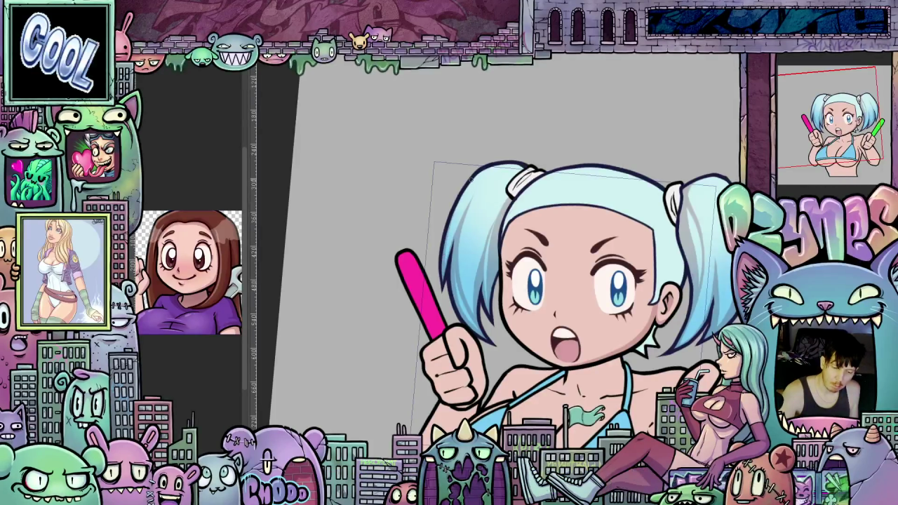
{"action": "mouse_move", "coordinate": [708, 362]}
{"action": "left_mouse_down"}
{"action": "mouse_move", "coordinate": [630, 343]}
{"action": "mouse_move", "coordinate": [649, 377]}
{"action": "mouse_move", "coordinate": [641, 382]}
{"action": "left_mouse_up"}
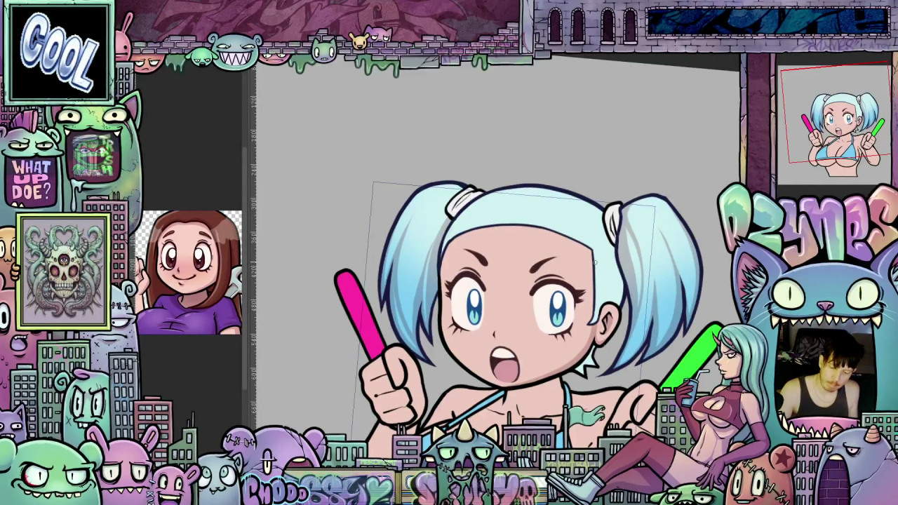
{"action": "mouse_move", "coordinate": [619, 270]}
{"action": "left_mouse_down"}
{"action": "mouse_move", "coordinate": [575, 211]}
{"action": "mouse_move", "coordinate": [596, 225]}
{"action": "left_mouse_up"}
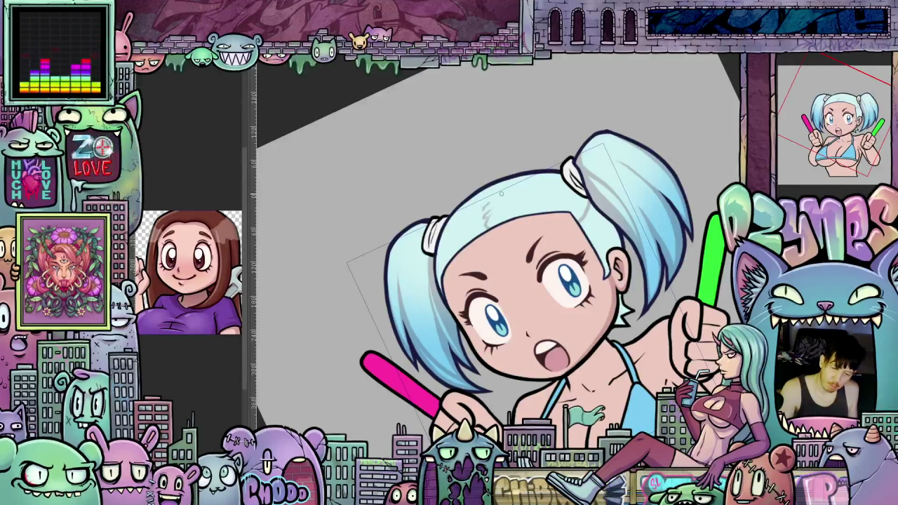
{"action": "left_click_drag", "start_coordinate": [631, 315], "coordinate": [618, 210]}
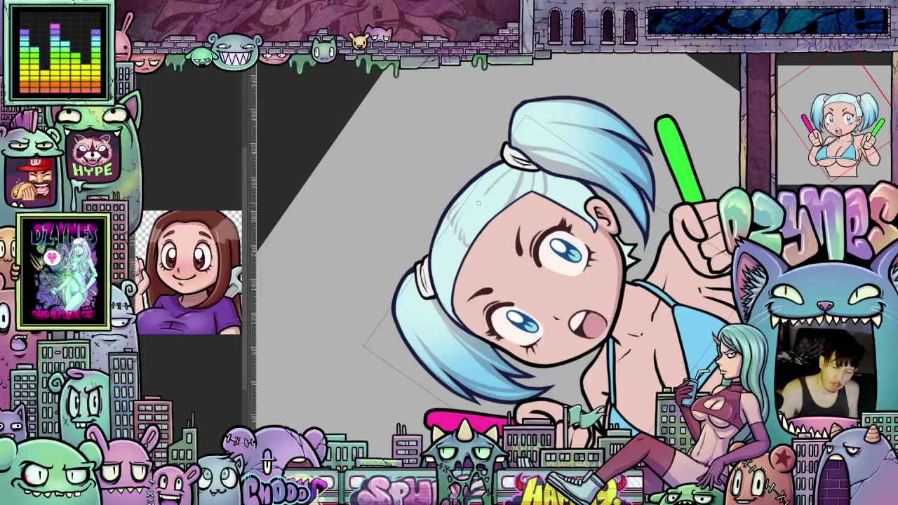
{"action": "left_click_drag", "start_coordinate": [481, 200], "coordinate": [517, 179]}
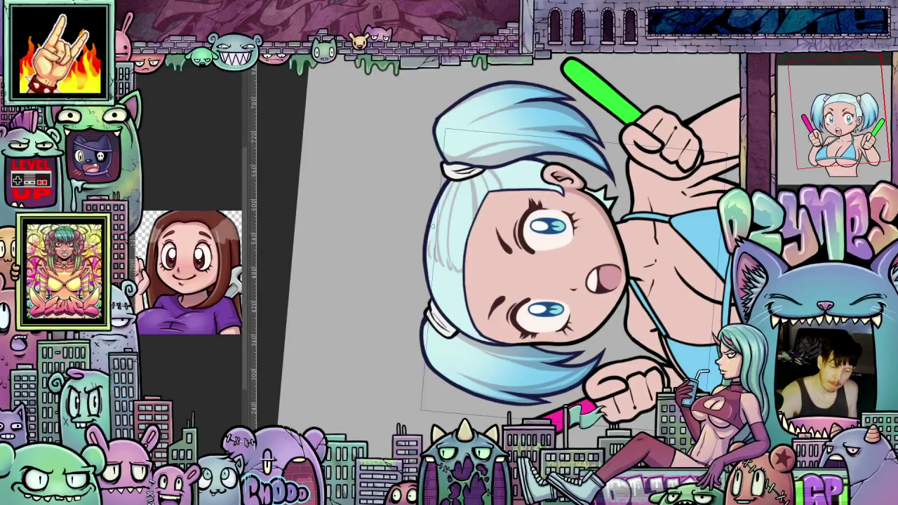
{"action": "key", "text": "Escape"}
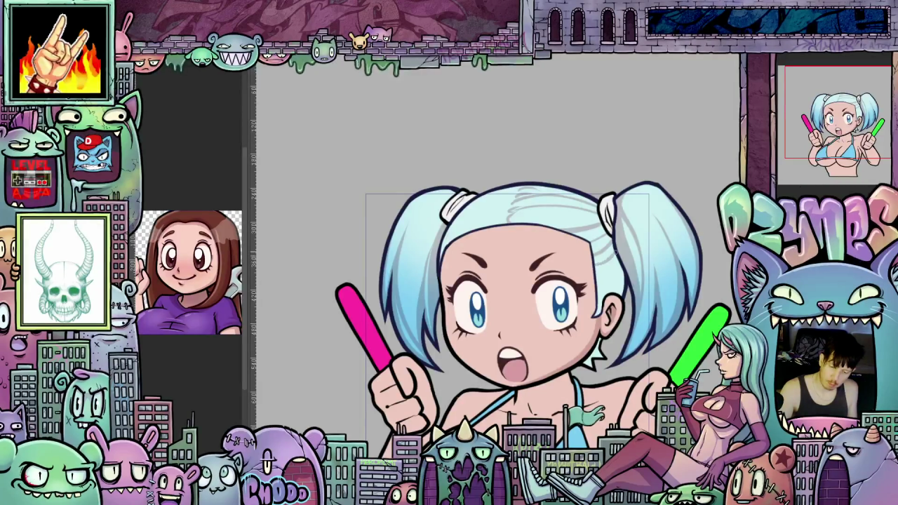
{"action": "left_click_drag", "start_coordinate": [640, 327], "coordinate": [622, 318]}
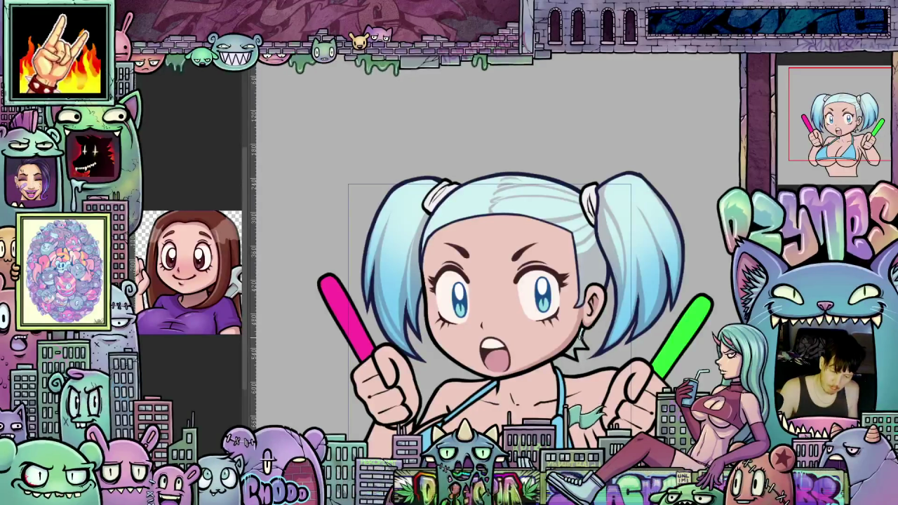
{"action": "mouse_move", "coordinate": [574, 367]}
{"action": "left_mouse_down"}
{"action": "mouse_move", "coordinate": [649, 366]}
{"action": "mouse_move", "coordinate": [574, 220]}
{"action": "mouse_move", "coordinate": [548, 302]}
{"action": "left_mouse_up"}
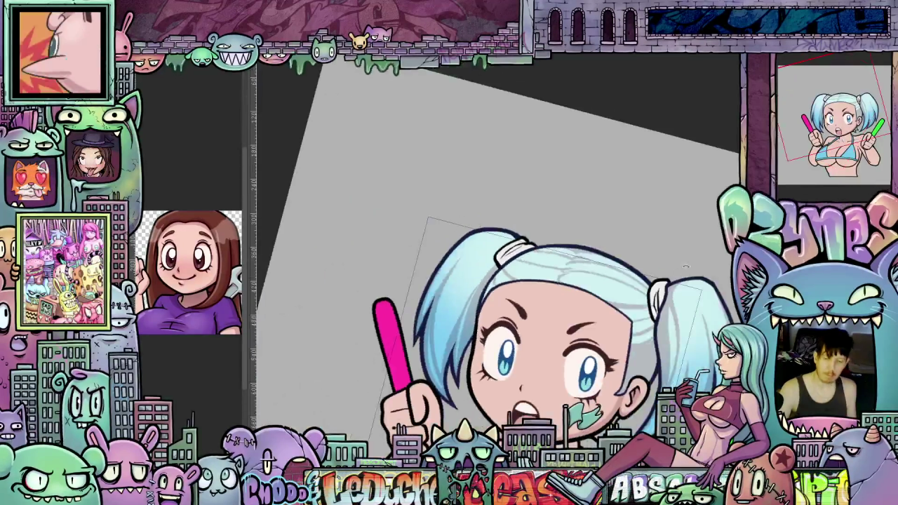
{"action": "left_click_drag", "start_coordinate": [664, 366], "coordinate": [702, 239]}
{"action": "mouse_move", "coordinate": [627, 393]}
{"action": "left_mouse_down"}
{"action": "mouse_move", "coordinate": [623, 359]}
{"action": "mouse_move", "coordinate": [497, 348]}
{"action": "left_mouse_up"}
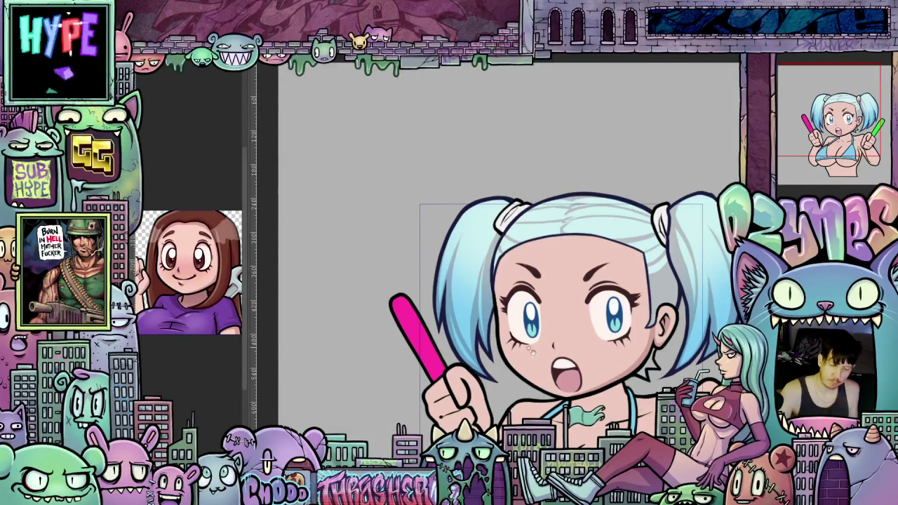
{"action": "left_click_drag", "start_coordinate": [529, 348], "coordinate": [485, 294]}
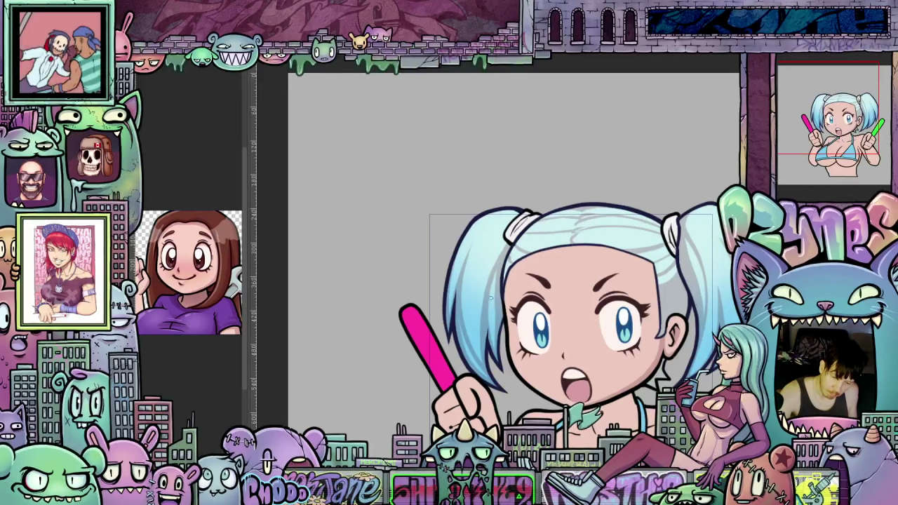
{"action": "scroll", "coordinate": [608, 304], "scroll_direction": "right", "scroll_amount": 3}
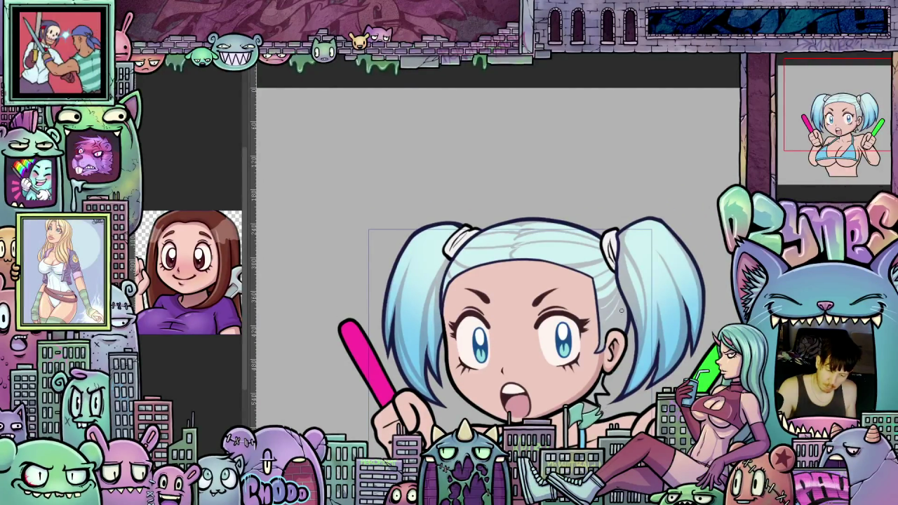
{"action": "scroll", "coordinate": [596, 379], "scroll_direction": "left", "scroll_amount": 3}
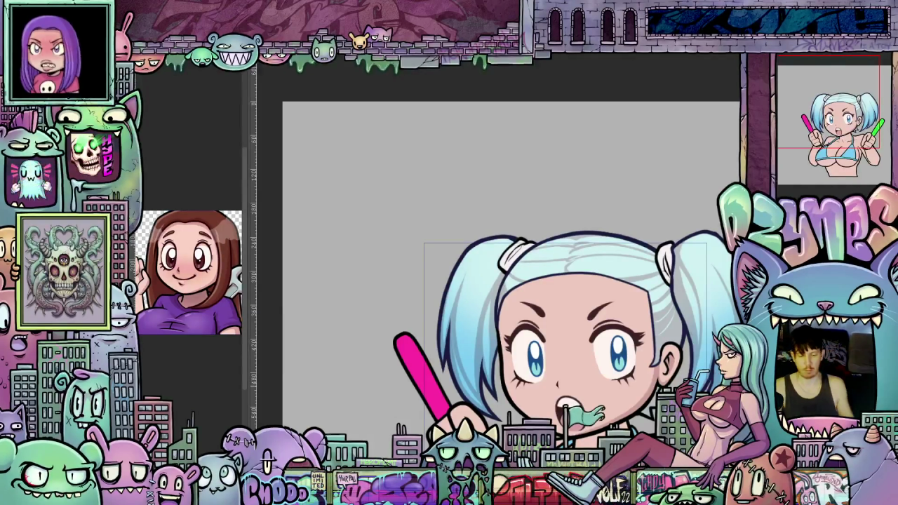
{"action": "key", "text": "ctrl+plus"}
{"action": "key", "text": "minus"}
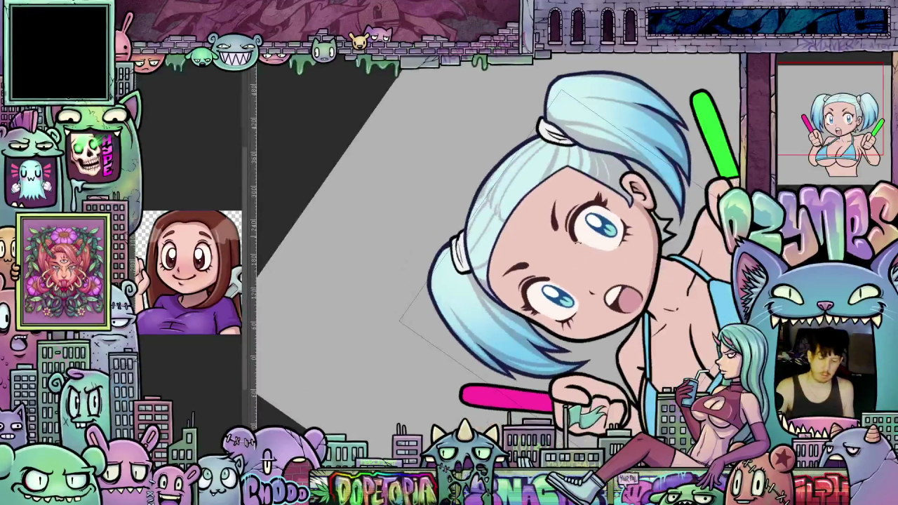
{"action": "key", "text": "asciicircum"}
{"action": "key", "text": "asciicircum"}
{"action": "key", "text": "asciicircum"}
{"action": "key", "text": "asciicircum"}
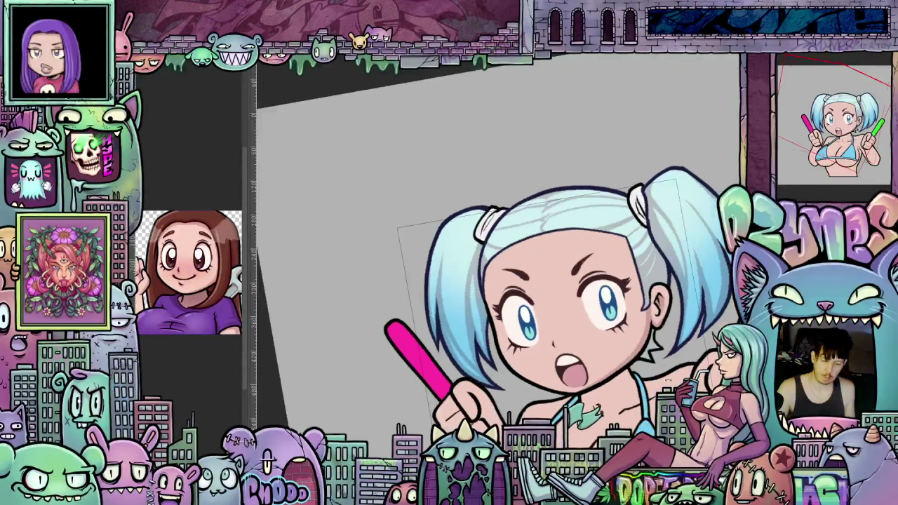
{"action": "key", "text": "asciicircum"}
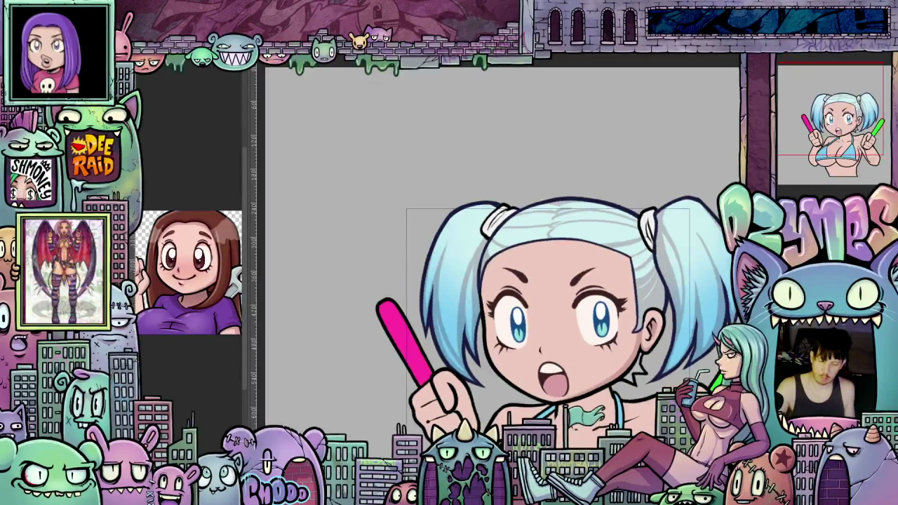
{"action": "left_click_drag", "start_coordinate": [540, 348], "coordinate": [588, 313]}
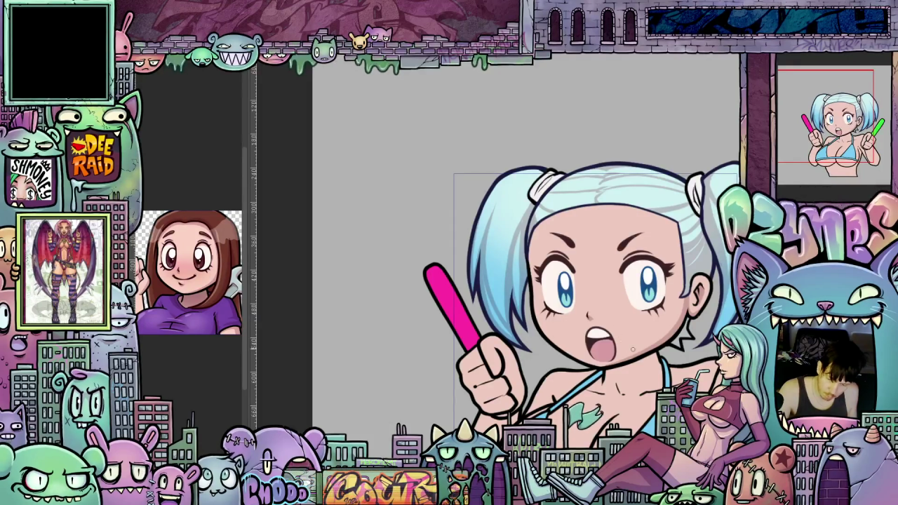
{"action": "key", "text": "asciicircum"}
{"action": "key", "text": "asciicircum"}
{"action": "key", "text": "asciicircum"}
{"action": "key", "text": "asciicircum"}
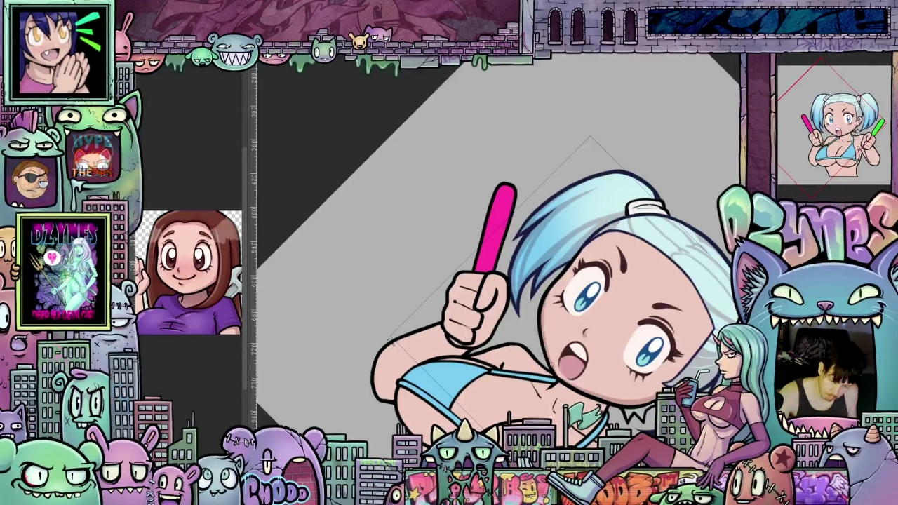
{"action": "left_click_drag", "start_coordinate": [533, 266], "coordinate": [561, 210]}
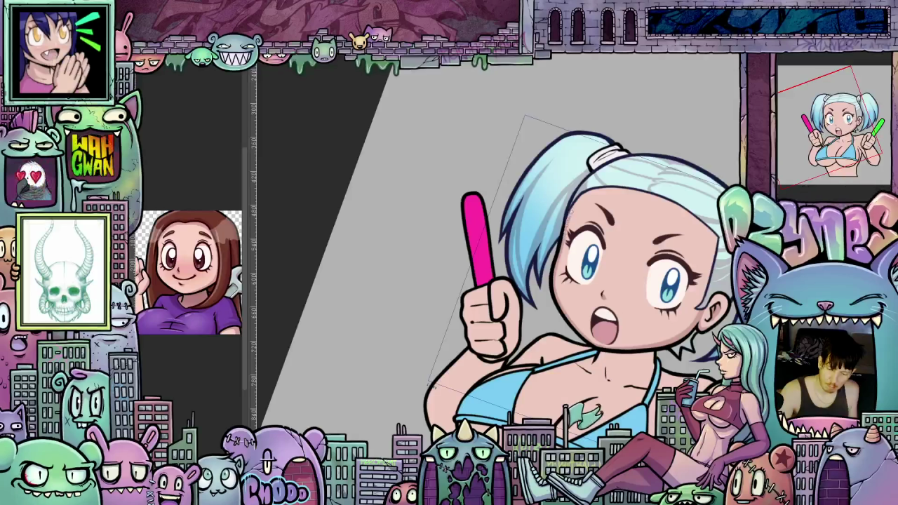
{"action": "left_click_drag", "start_coordinate": [601, 207], "coordinate": [667, 239]}
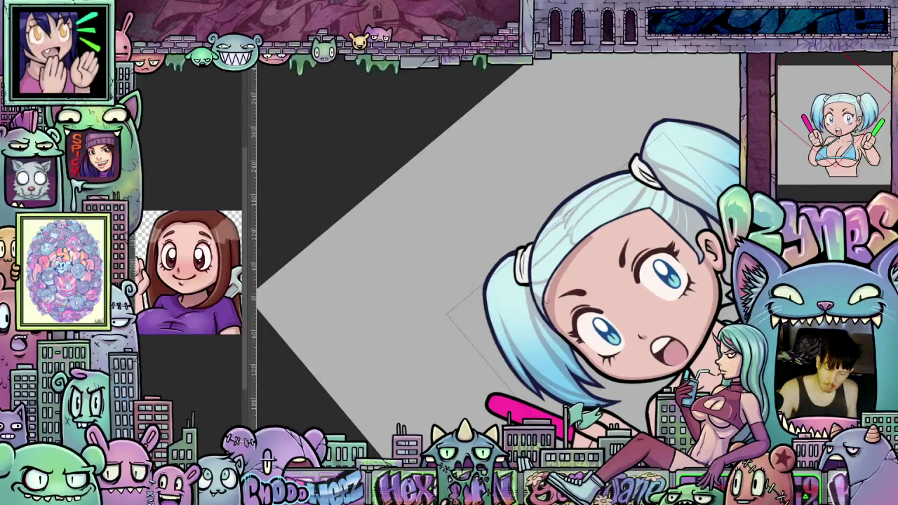
{"action": "key", "text": "minus"}
{"action": "key", "text": "minus"}
{"action": "key", "text": "minus"}
{"action": "key", "text": "asciicircum"}
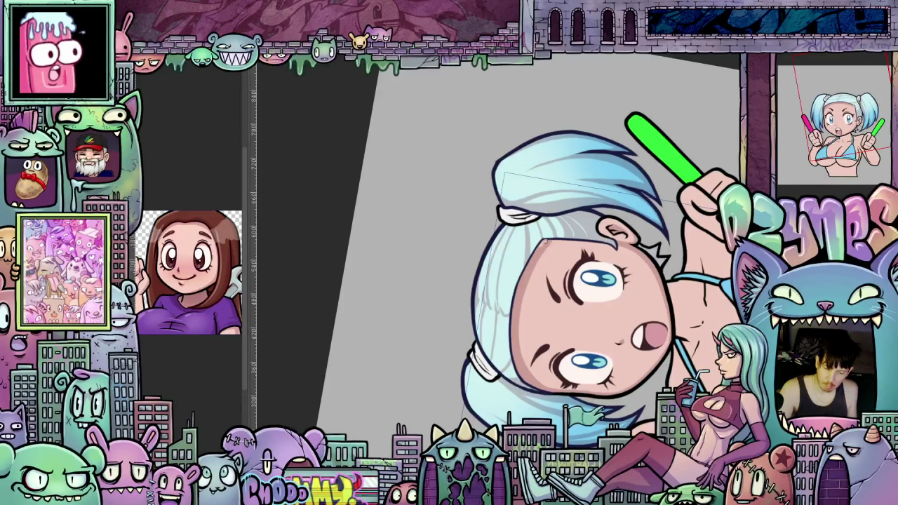
{"action": "key", "text": "ctrl+0"}
{"action": "scroll", "coordinate": [491, 316], "scroll_direction": "down", "scroll_amount": 2}
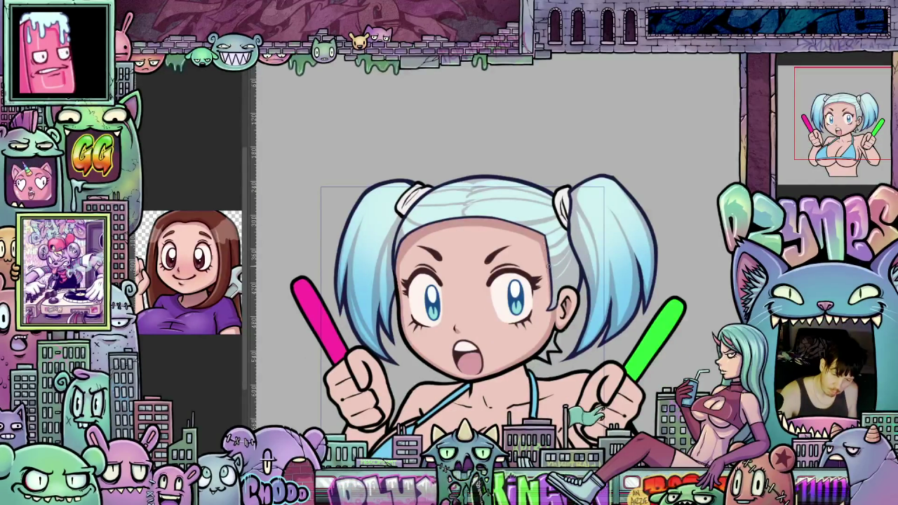
{"action": "left_click_drag", "start_coordinate": [548, 265], "coordinate": [648, 276]}
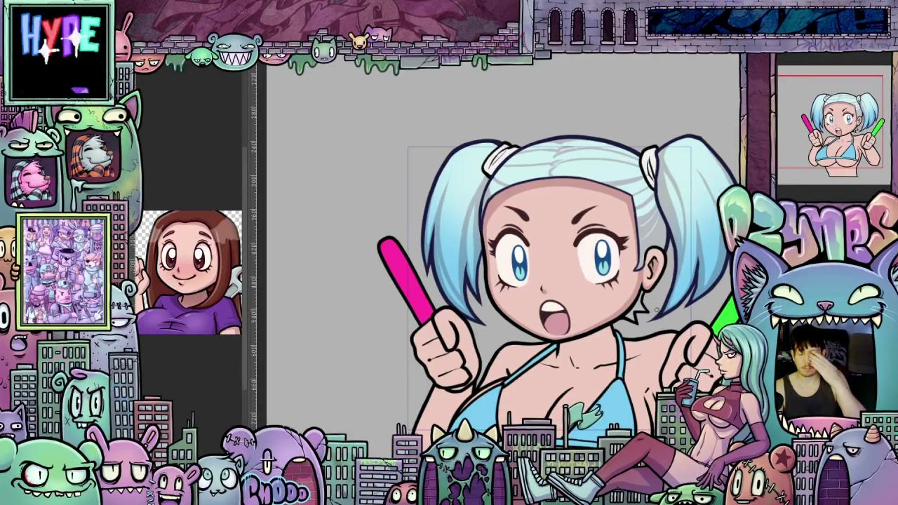
{"action": "scroll", "coordinate": [652, 305], "scroll_direction": "up", "scroll_amount": 1}
{"action": "scroll", "coordinate": [631, 336], "scroll_direction": "up", "scroll_amount": 1}
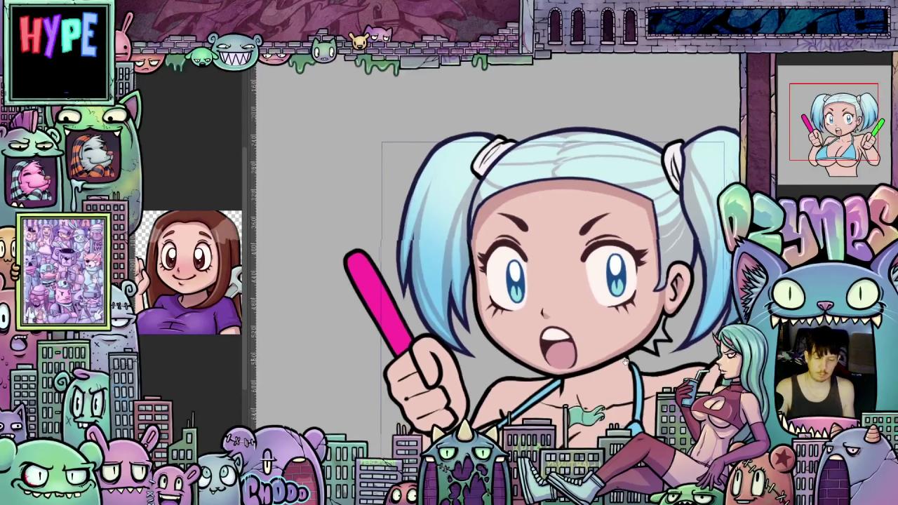
{"action": "scroll", "coordinate": [621, 354], "scroll_direction": "up", "scroll_amount": 1}
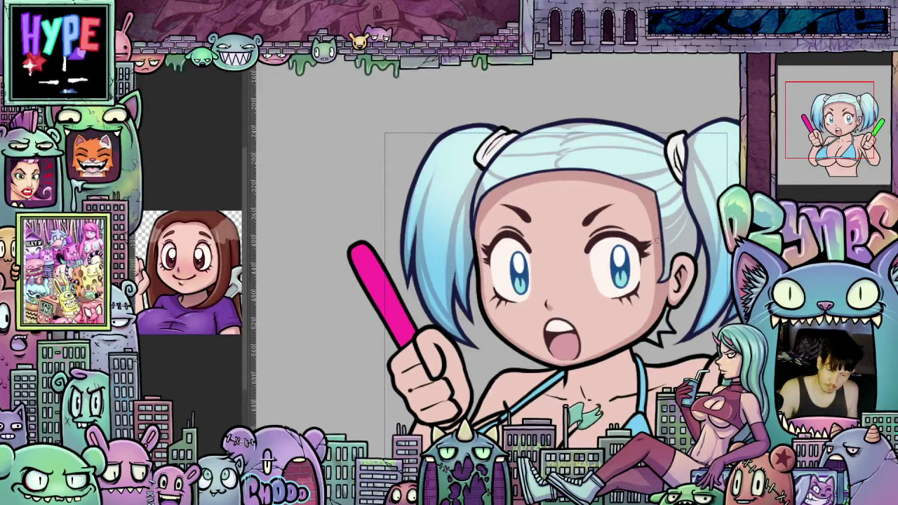
{"action": "left_click_drag", "start_coordinate": [690, 302], "coordinate": [641, 264]}
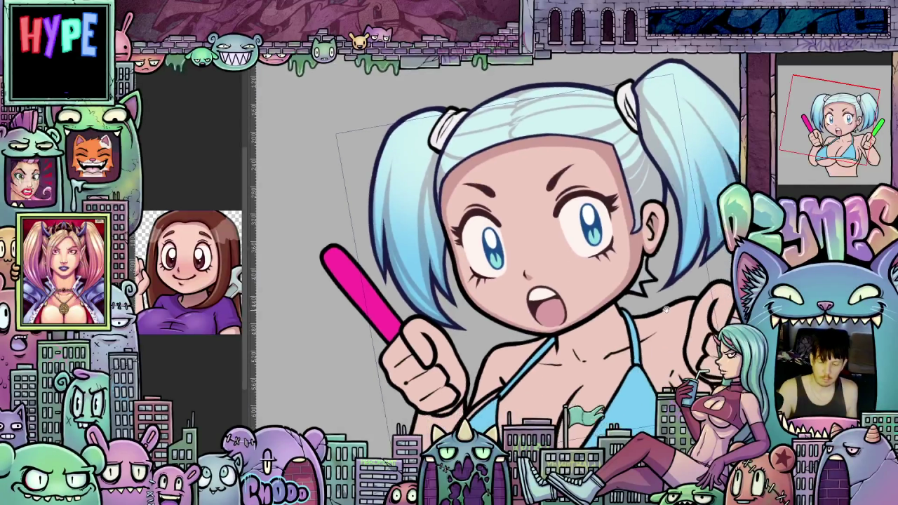
{"action": "left_click_drag", "start_coordinate": [666, 231], "coordinate": [642, 299]}
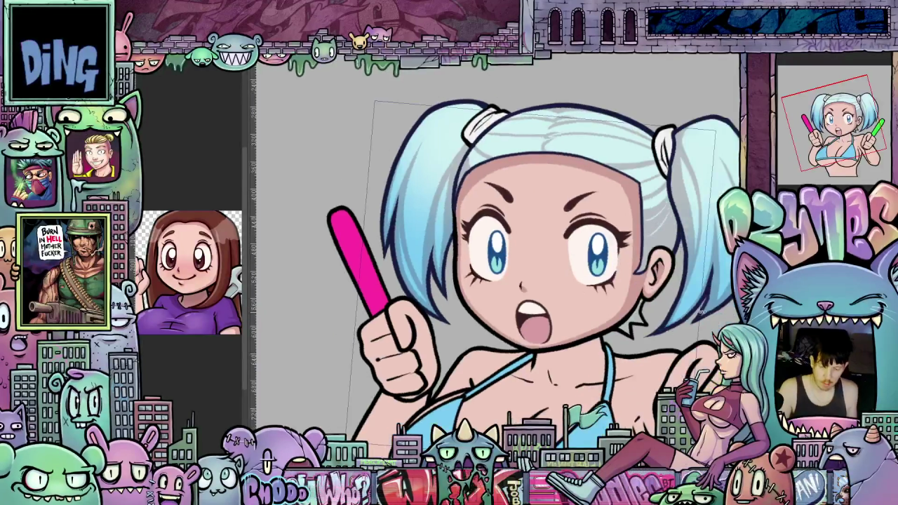
{"action": "mouse_move", "coordinate": [672, 290]}
{"action": "left_mouse_down"}
{"action": "mouse_move", "coordinate": [649, 341]}
{"action": "mouse_move", "coordinate": [661, 323]}
{"action": "left_mouse_up"}
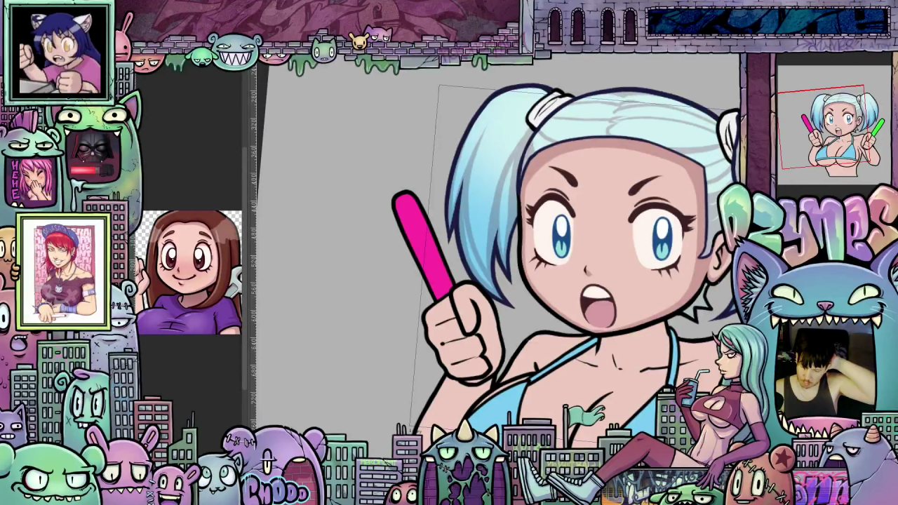
{"action": "key", "text": "ctrl+z"}
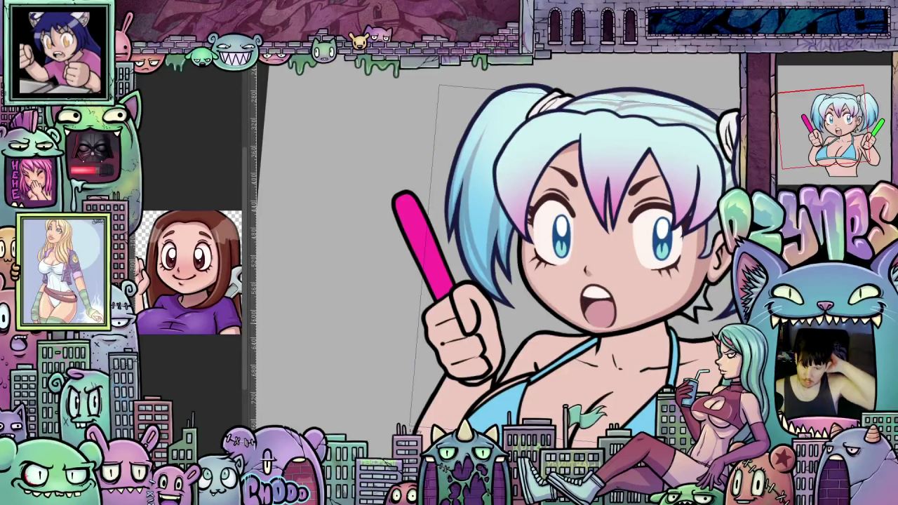
{"action": "left_click_drag", "start_coordinate": [679, 293], "coordinate": [606, 264]}
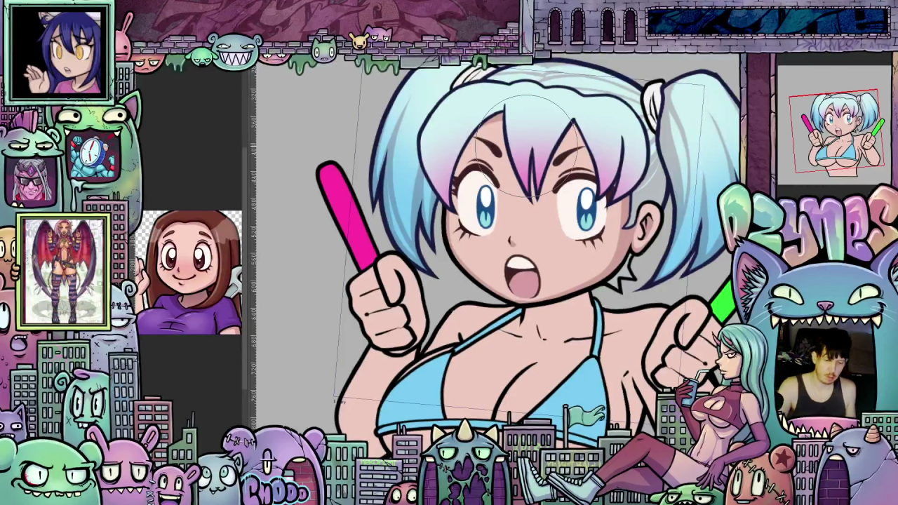
{"action": "scroll", "coordinate": [561, 225], "scroll_direction": "up", "scroll_amount": 5}
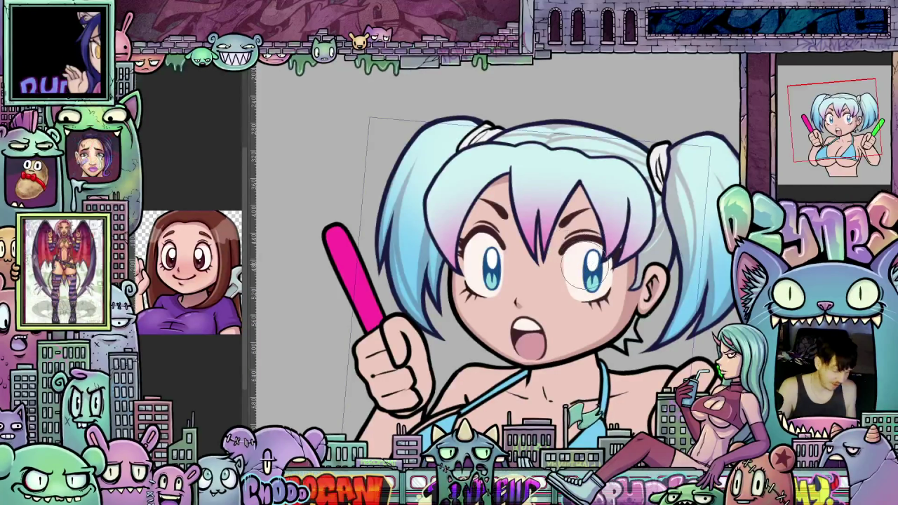
{"action": "left_click_drag", "start_coordinate": [584, 270], "coordinate": [449, 242]}
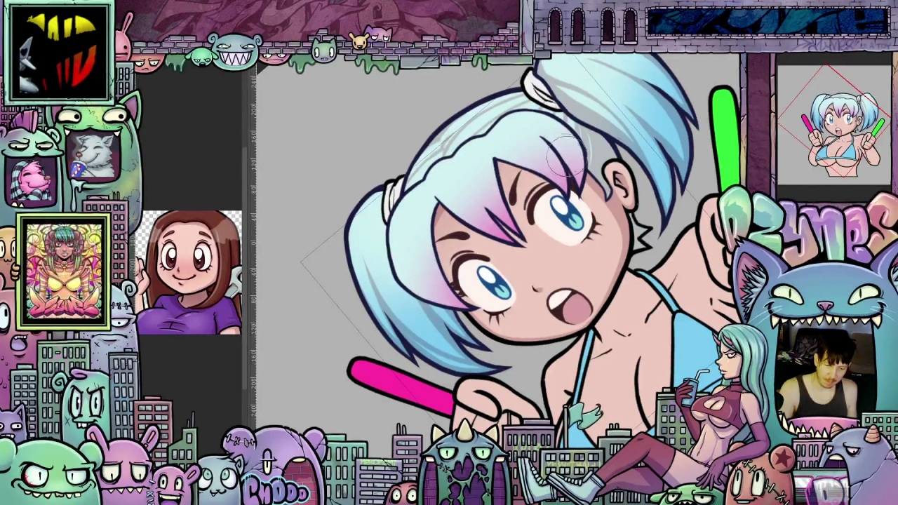
{"action": "left_click_drag", "start_coordinate": [565, 156], "coordinate": [477, 139]}
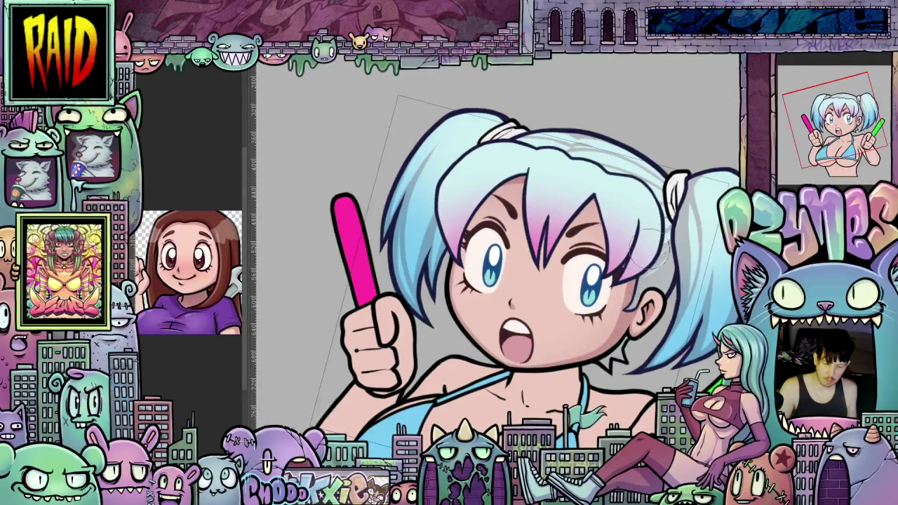
{"action": "mouse_move", "coordinate": [469, 349]}
{"action": "left_mouse_down"}
{"action": "mouse_move", "coordinate": [654, 348]}
{"action": "mouse_move", "coordinate": [602, 138]}
{"action": "mouse_move", "coordinate": [534, 329]}
{"action": "left_mouse_up"}
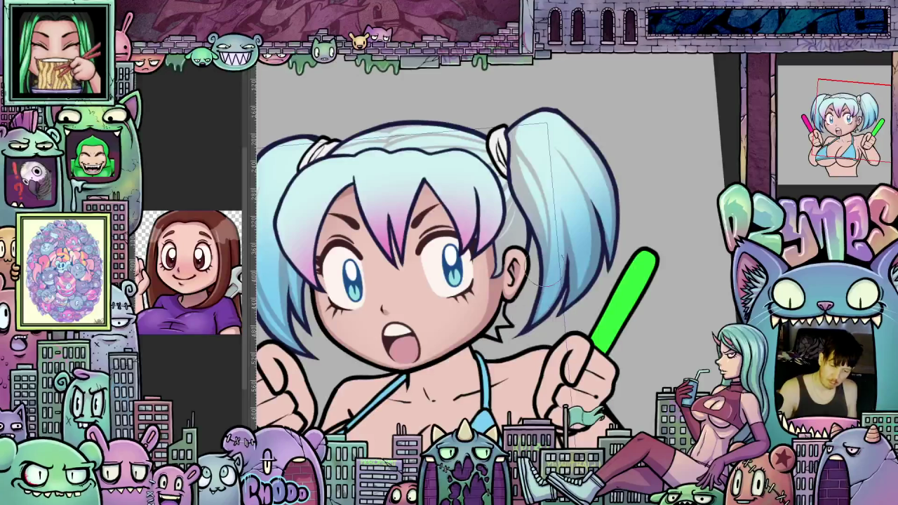
{"action": "left_click_drag", "start_coordinate": [536, 288], "coordinate": [372, 239]}
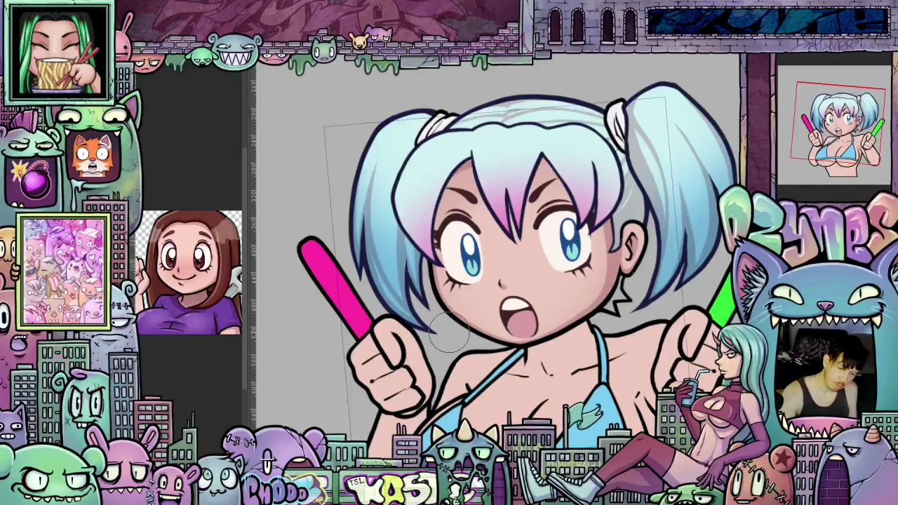
{"action": "left_click_drag", "start_coordinate": [449, 329], "coordinate": [426, 324]}
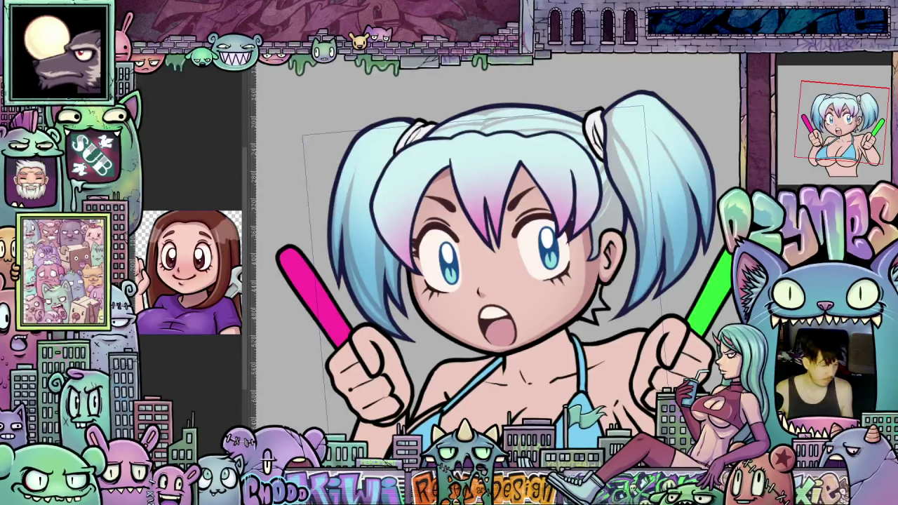
{"action": "left_click_drag", "start_coordinate": [436, 289], "coordinate": [490, 312]}
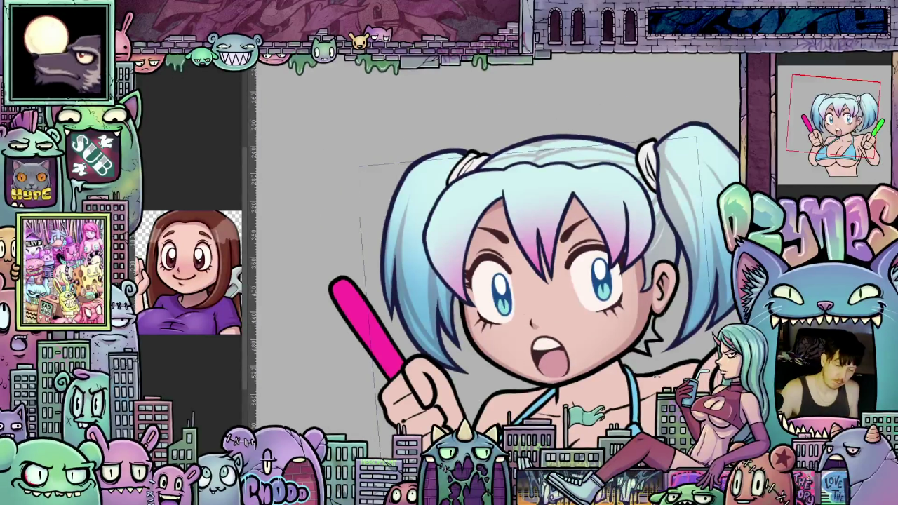
{"action": "left_click_drag", "start_coordinate": [654, 371], "coordinate": [459, 188]}
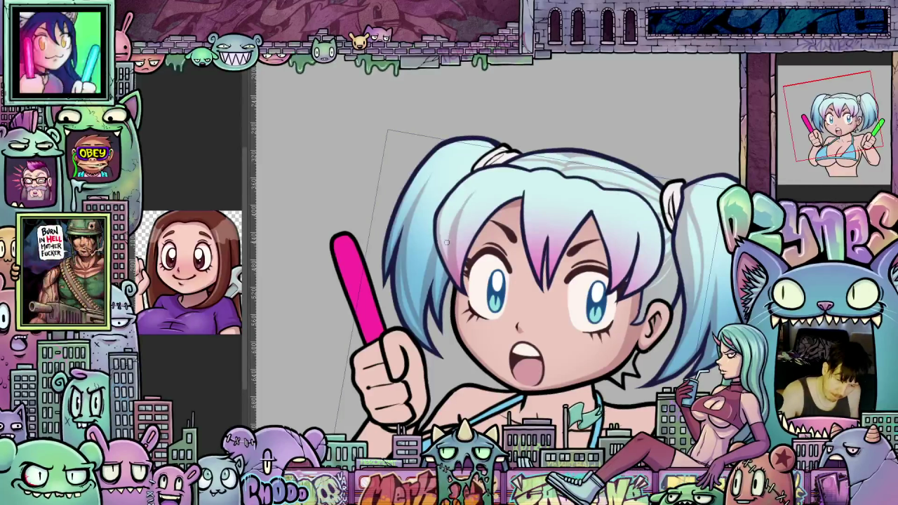
{"action": "left_click_drag", "start_coordinate": [474, 291], "coordinate": [461, 279]}
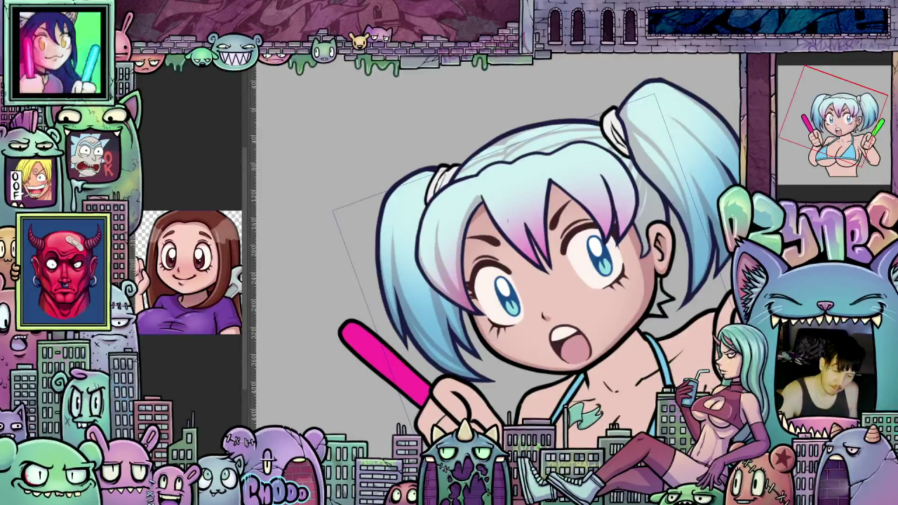
{"action": "left_click_drag", "start_coordinate": [502, 218], "coordinate": [471, 209]}
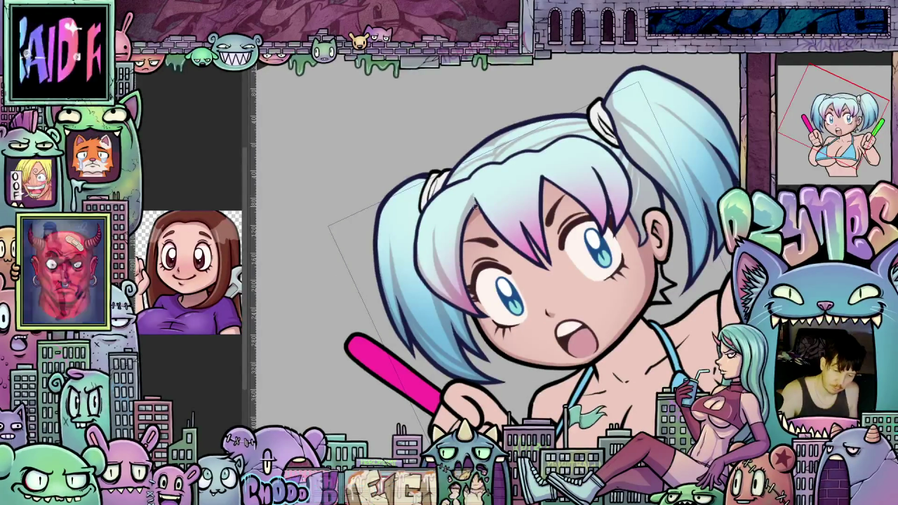
{"action": "mouse_move", "coordinate": [477, 214]}
{"action": "left_mouse_down"}
{"action": "mouse_move", "coordinate": [559, 321]}
{"action": "mouse_move", "coordinate": [565, 344]}
{"action": "left_mouse_up"}
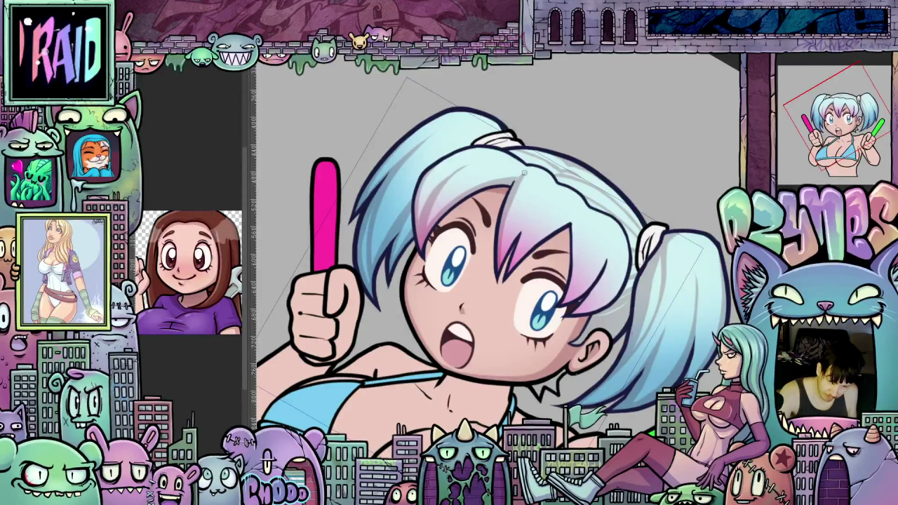
{"action": "left_click_drag", "start_coordinate": [621, 301], "coordinate": [499, 262]}
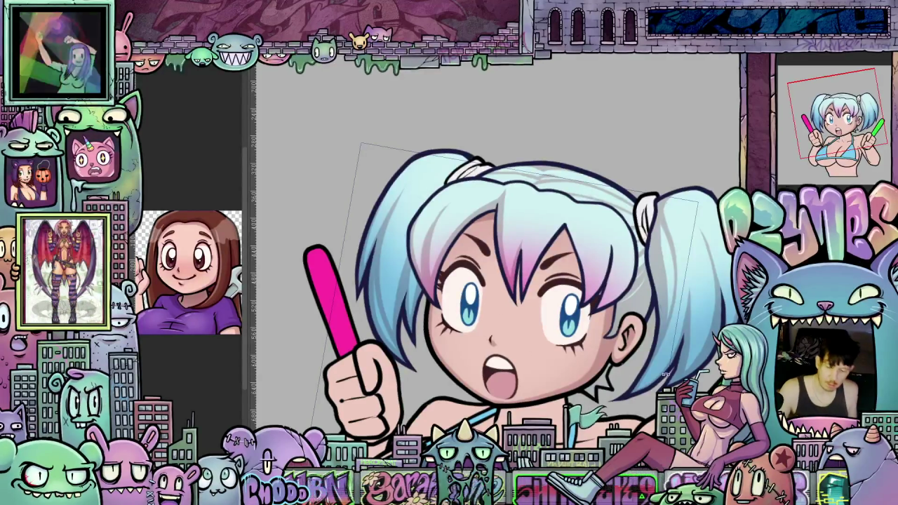
{"action": "left_click_drag", "start_coordinate": [519, 281], "coordinate": [533, 302]}
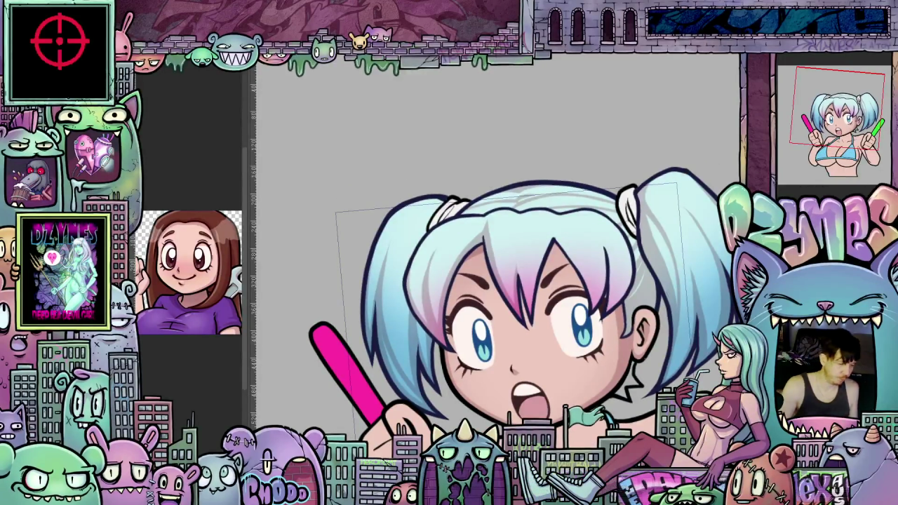
{"action": "left_click_drag", "start_coordinate": [491, 280], "coordinate": [504, 311]}
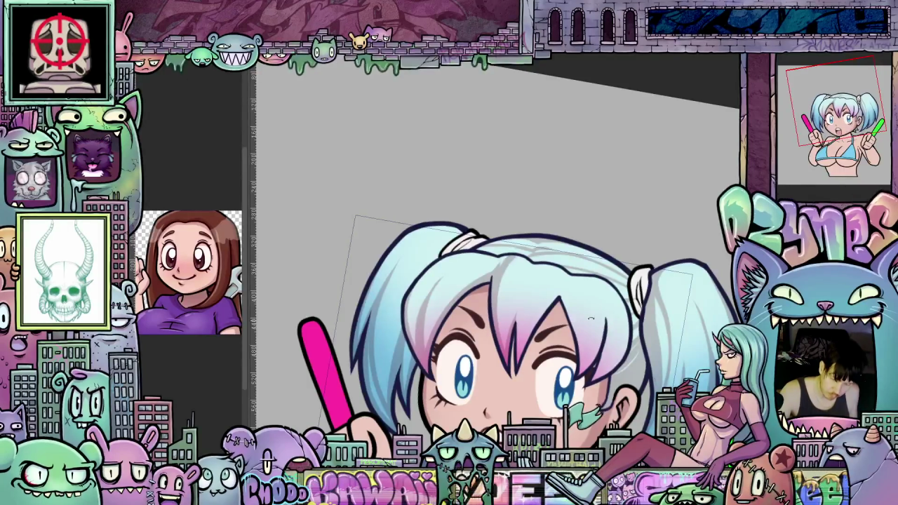
{"action": "left_click_drag", "start_coordinate": [505, 261], "coordinate": [490, 284]}
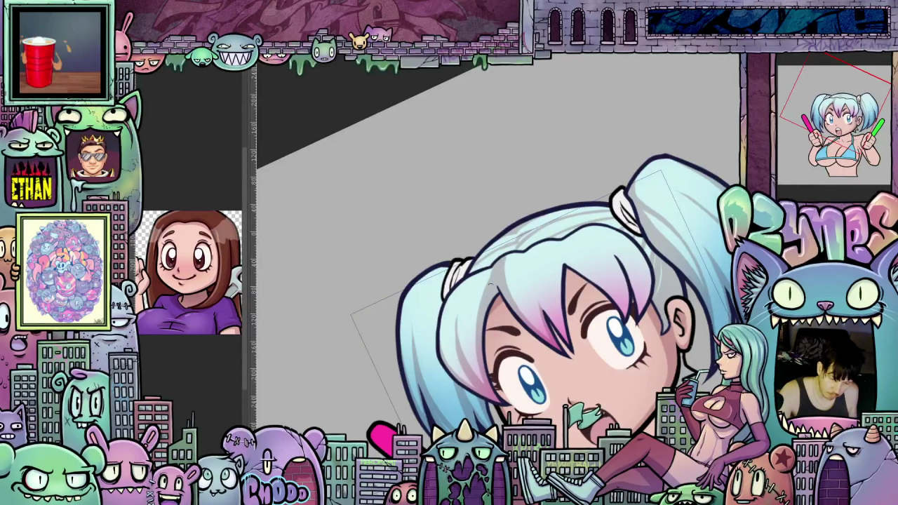
{"action": "left_click_drag", "start_coordinate": [493, 268], "coordinate": [547, 288]}
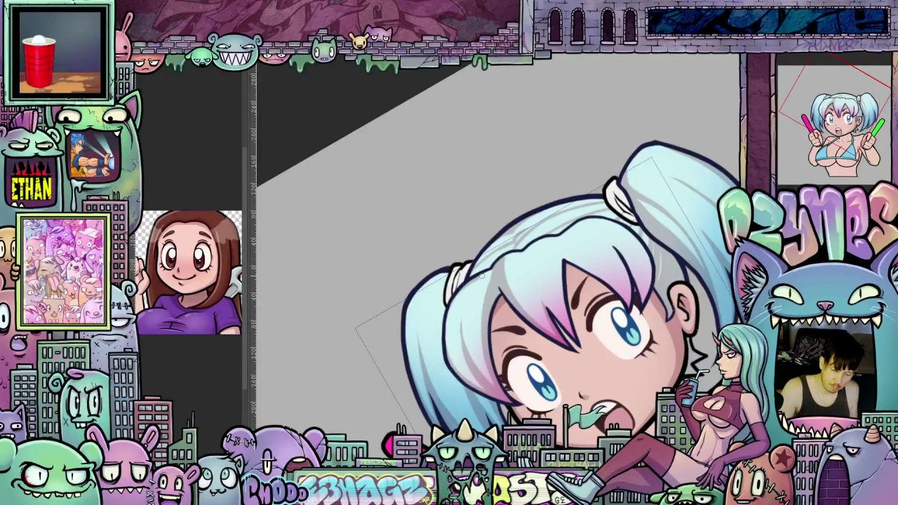
{"action": "mouse_move", "coordinate": [486, 275]}
{"action": "left_mouse_down"}
{"action": "mouse_move", "coordinate": [605, 324]}
{"action": "mouse_move", "coordinate": [605, 350]}
{"action": "left_mouse_up"}
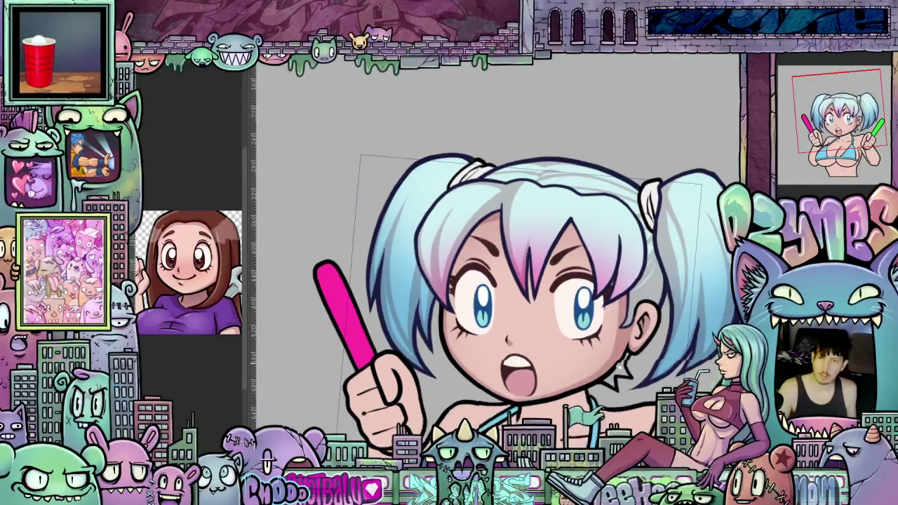
{"action": "left_click_drag", "start_coordinate": [488, 271], "coordinate": [504, 306]}
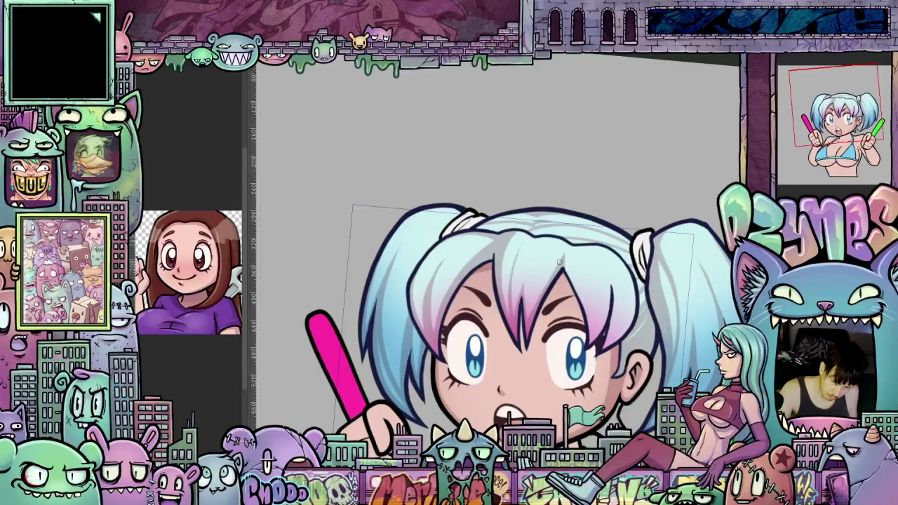
{"action": "left_click_drag", "start_coordinate": [570, 292], "coordinate": [444, 252]}
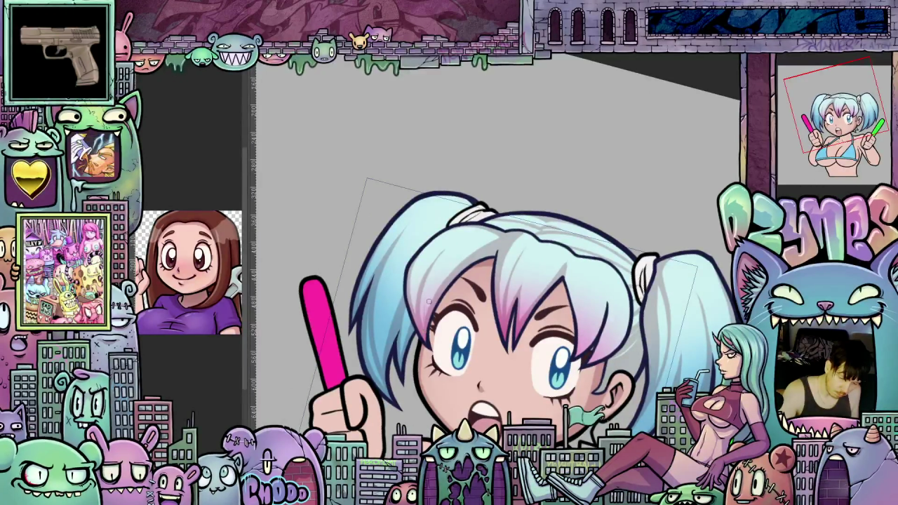
{"action": "mouse_move", "coordinate": [430, 298]}
{"action": "left_mouse_down"}
{"action": "mouse_move", "coordinate": [598, 299]}
{"action": "mouse_move", "coordinate": [562, 294]}
{"action": "left_mouse_up"}
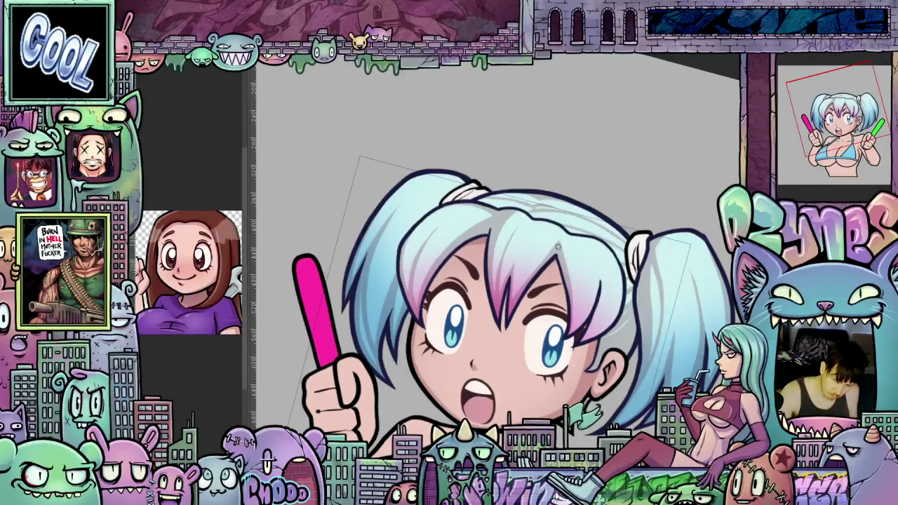
{"action": "left_click_drag", "start_coordinate": [562, 261], "coordinate": [598, 251]}
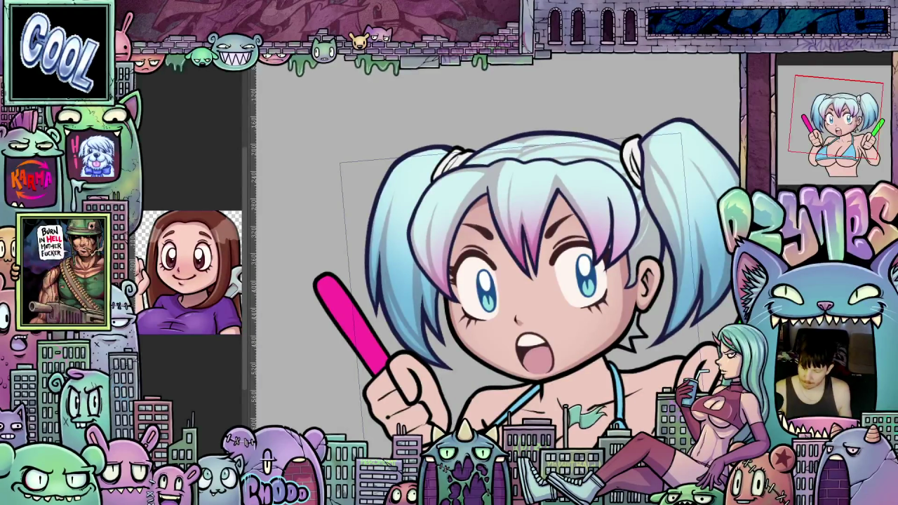
{"action": "left_click", "coordinate": [810, 67]}
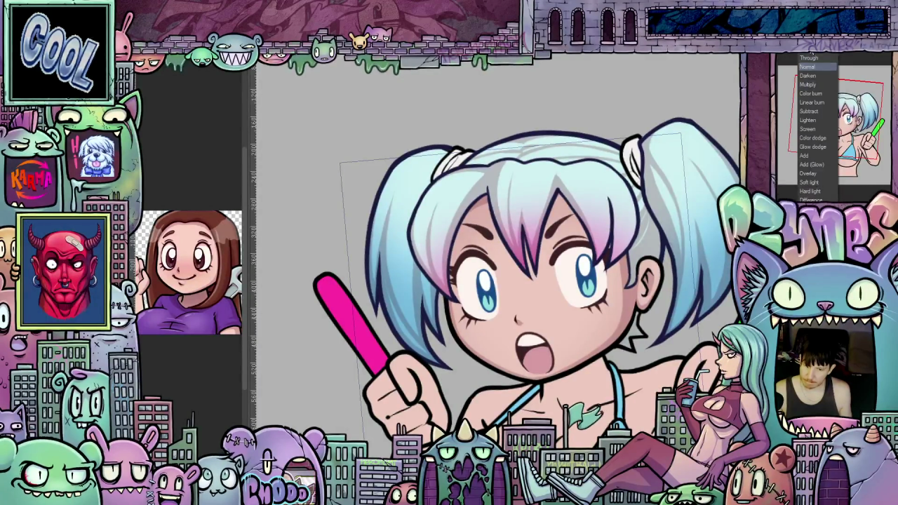
{"action": "left_click", "coordinate": [808, 67]}
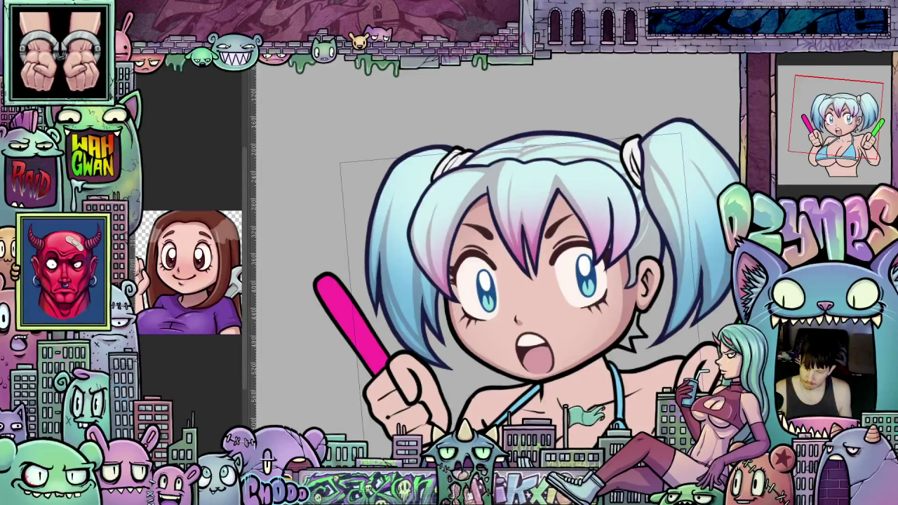
{"action": "left_click", "coordinate": [810, 67]}
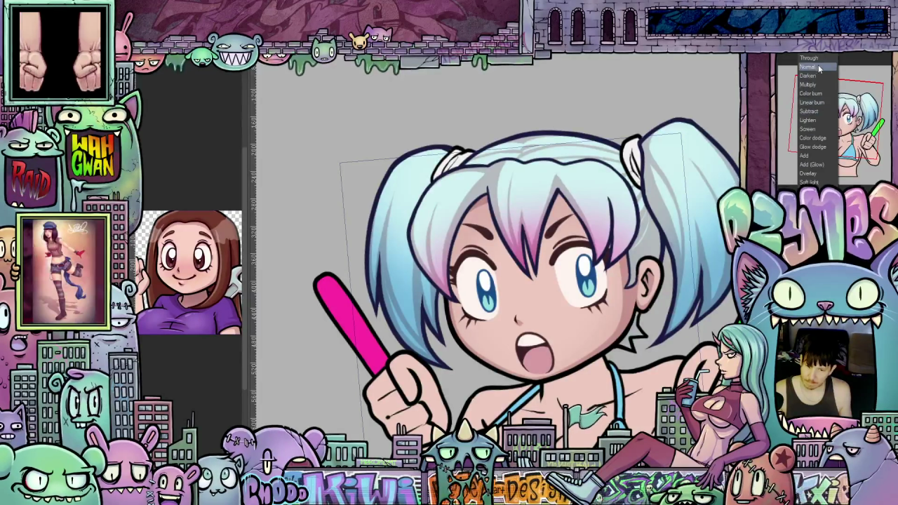
{"action": "left_click", "coordinate": [813, 120]}
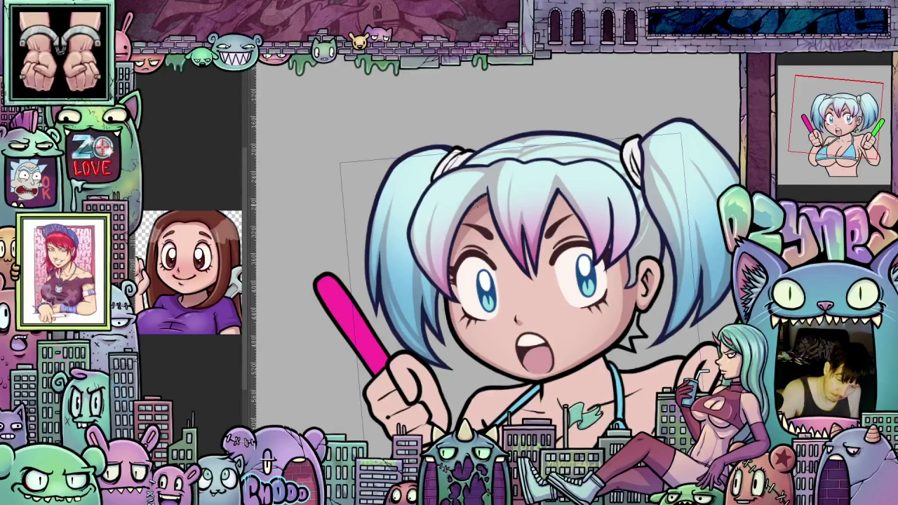
{"action": "left_click_drag", "start_coordinate": [476, 218], "coordinate": [603, 351]}
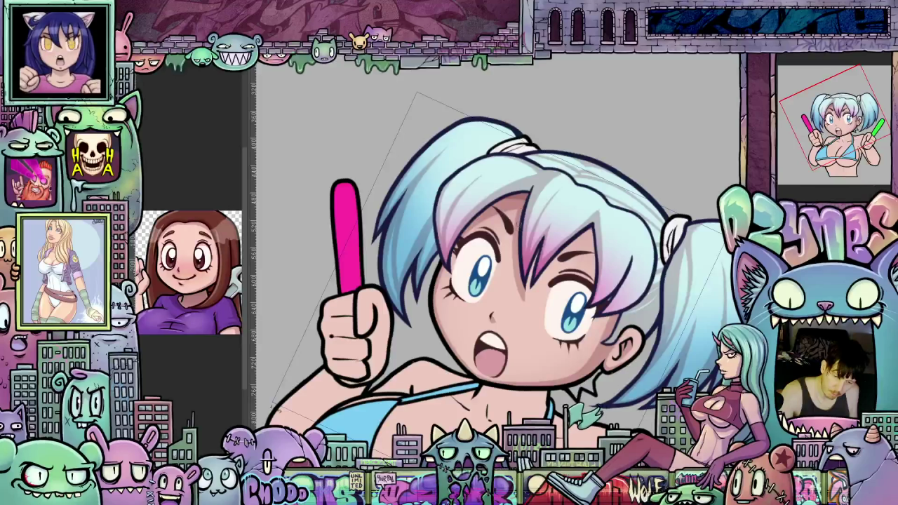
{"action": "left_click_drag", "start_coordinate": [518, 229], "coordinate": [530, 278]}
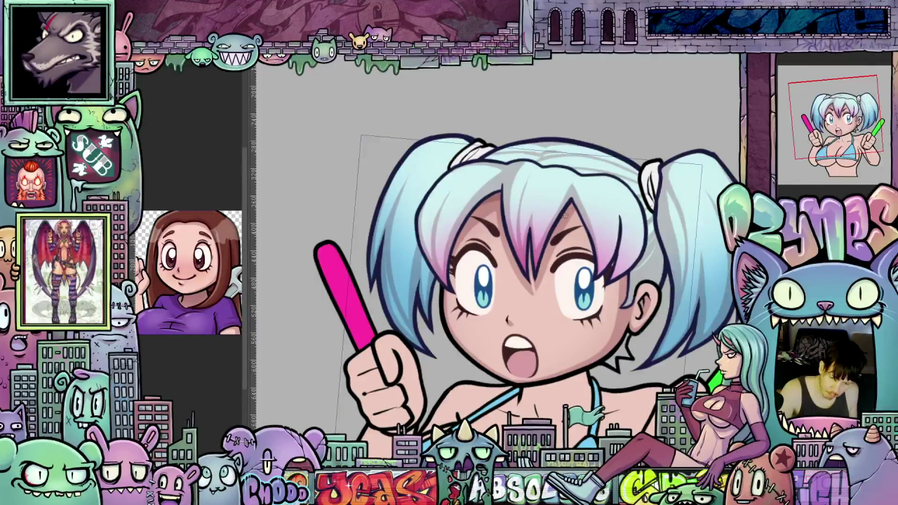
{"action": "left_click_drag", "start_coordinate": [602, 247], "coordinate": [584, 260]}
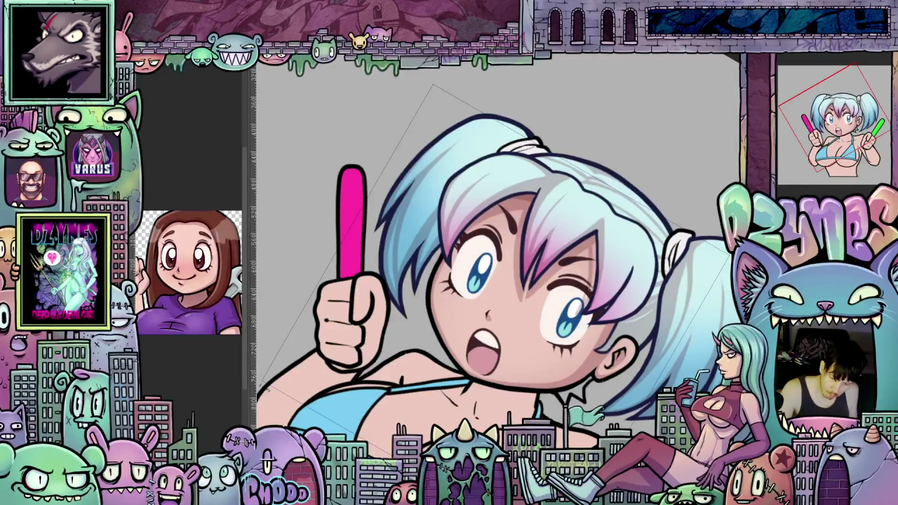
{"action": "key", "text": "Escape"}
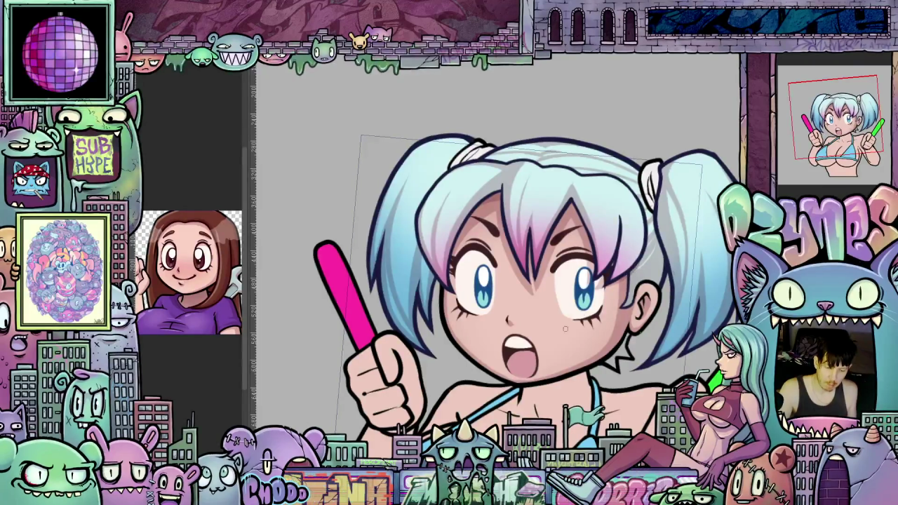
{"action": "left_click_drag", "start_coordinate": [569, 326], "coordinate": [521, 234]}
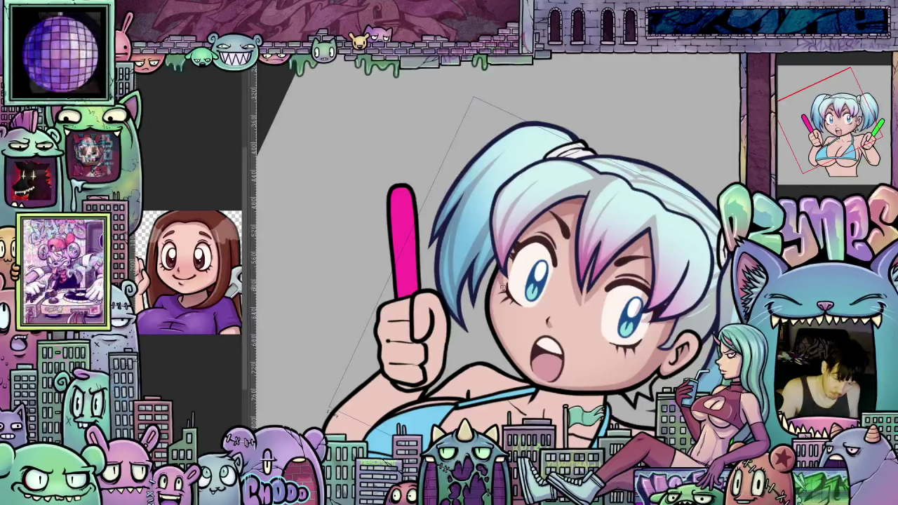
{"action": "key", "text": "5"}
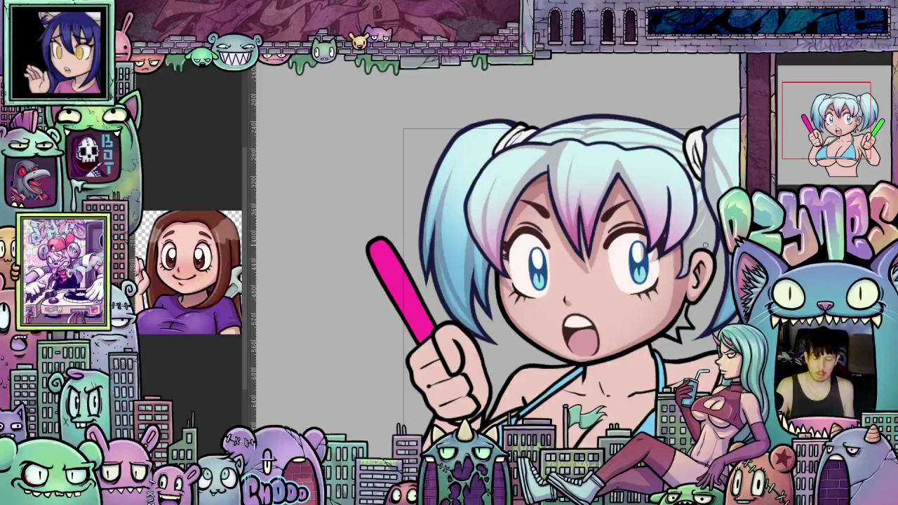
Zoom out and back in, tilting the finished drawing's view and straightening it again
{"action": "scroll", "coordinate": [577, 303], "scroll_direction": "down", "scroll_amount": 1}
{"action": "scroll", "coordinate": [576, 303], "scroll_direction": "down", "scroll_amount": 1}
{"action": "scroll", "coordinate": [577, 303], "scroll_direction": "down", "scroll_amount": 1}
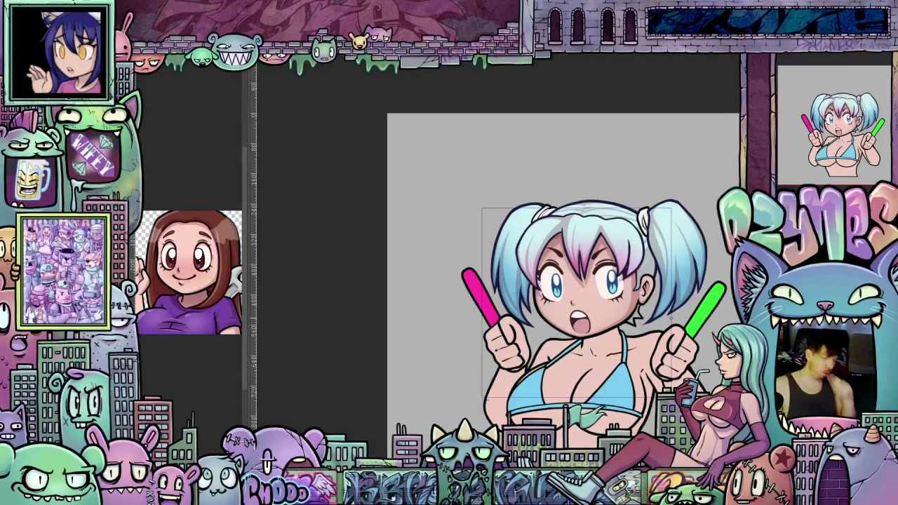
{"action": "scroll", "coordinate": [513, 235], "scroll_direction": "up", "scroll_amount": 1}
{"action": "scroll", "coordinate": [513, 236], "scroll_direction": "up", "scroll_amount": 1}
{"action": "scroll", "coordinate": [512, 236], "scroll_direction": "up", "scroll_amount": 1}
{"action": "scroll", "coordinate": [513, 236], "scroll_direction": "up", "scroll_amount": 1}
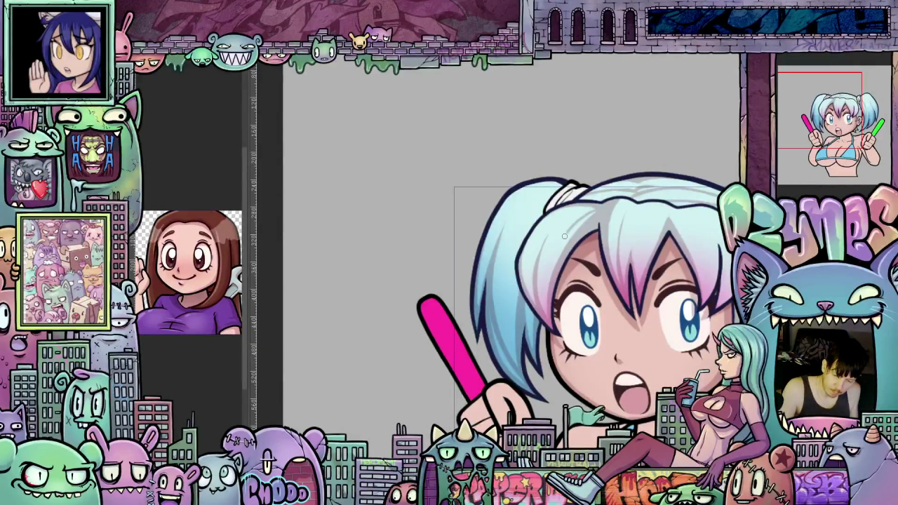
{"action": "scroll", "coordinate": [659, 350], "scroll_direction": "right", "scroll_amount": 5}
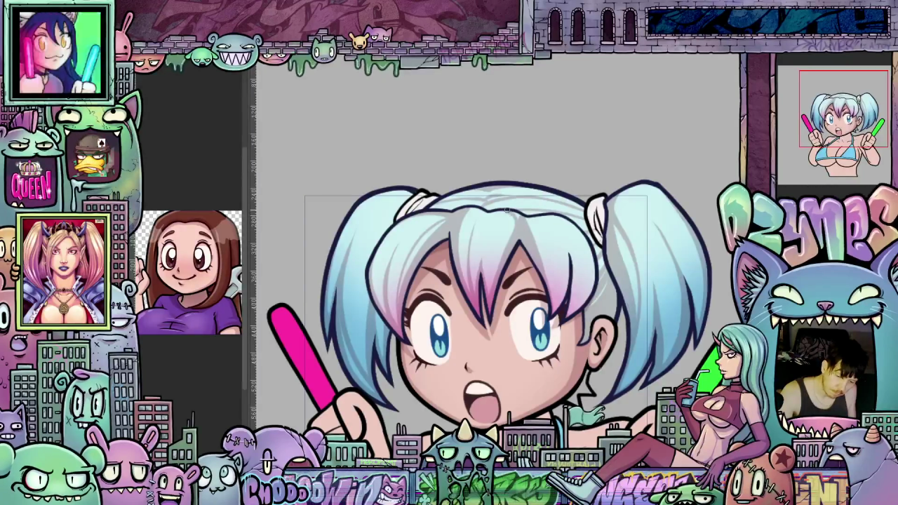
{"action": "left_click_drag", "start_coordinate": [626, 280], "coordinate": [455, 254]}
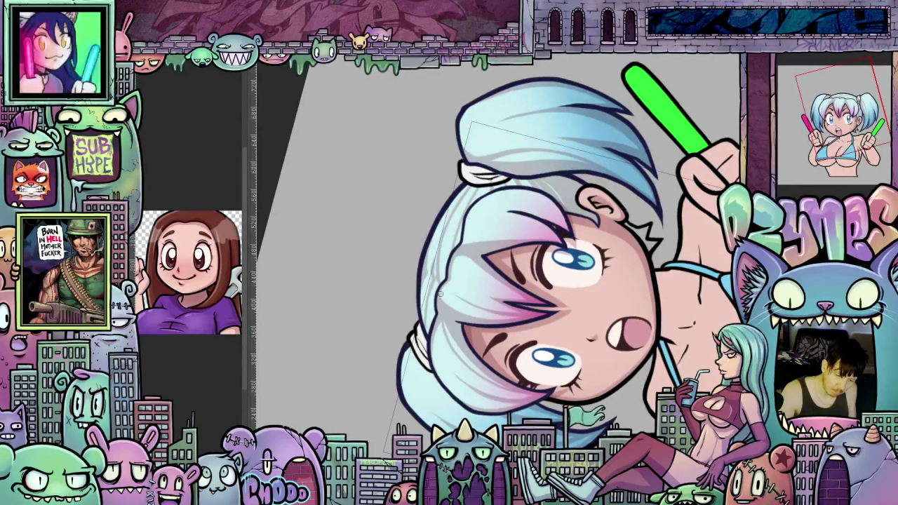
{"action": "left_click_drag", "start_coordinate": [457, 278], "coordinate": [491, 259]}
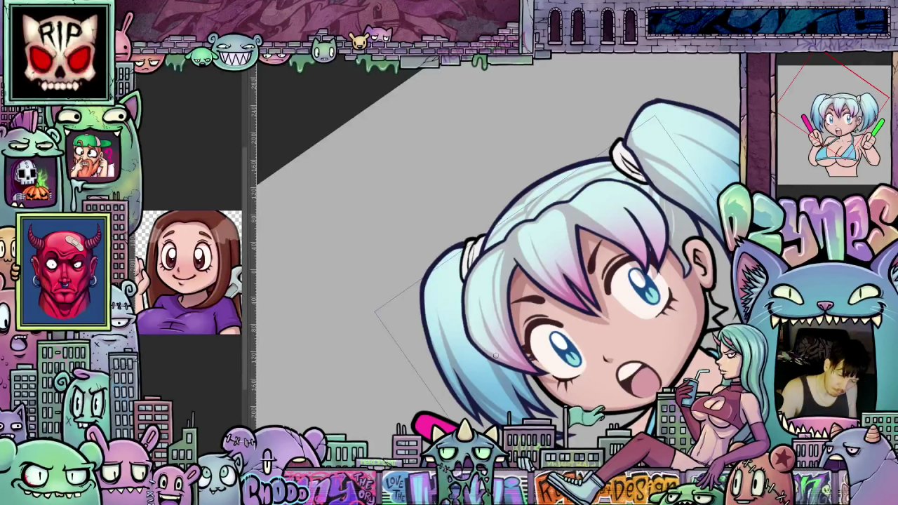
{"action": "left_click_drag", "start_coordinate": [494, 354], "coordinate": [553, 359]}
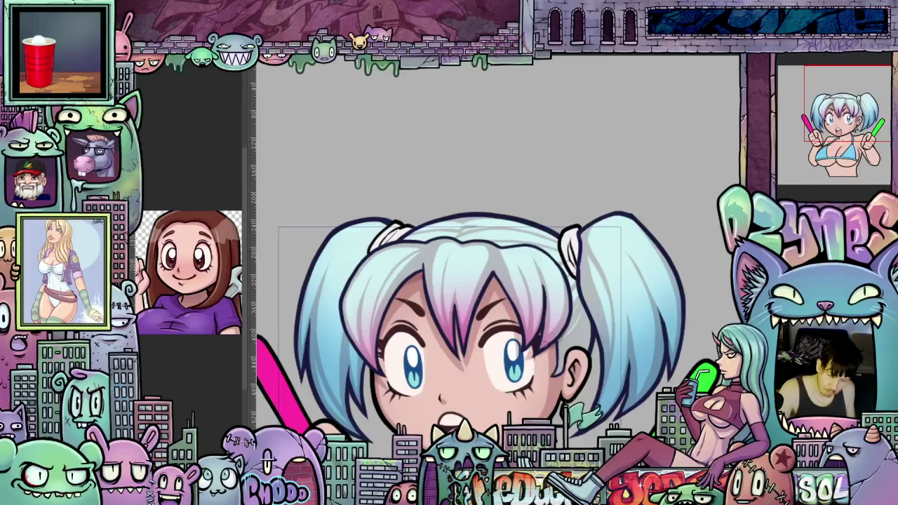
Frame her hand, stick and chest, zoom in, and open the layer blending-mode list
{"action": "left_click_drag", "start_coordinate": [612, 385], "coordinate": [677, 317]}
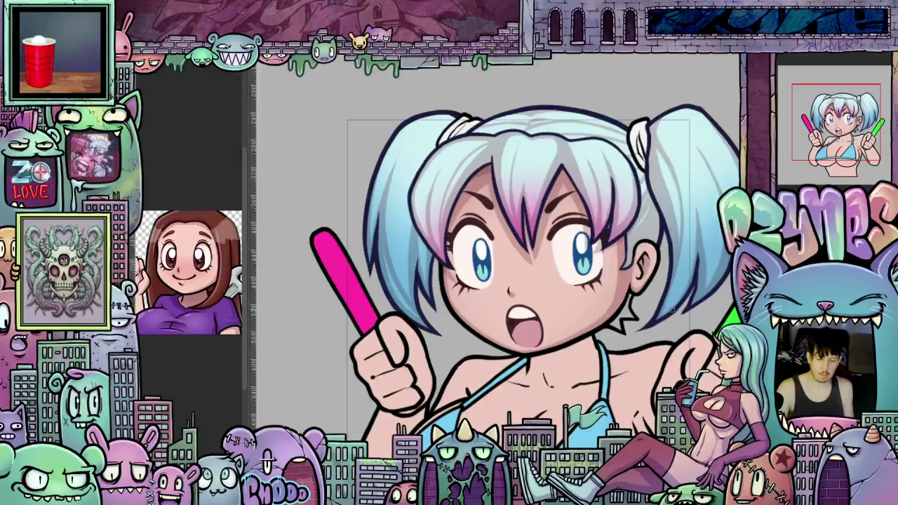
{"action": "scroll", "coordinate": [677, 317], "scroll_direction": "down", "scroll_amount": 3}
{"action": "scroll", "coordinate": [677, 316], "scroll_direction": "down", "scroll_amount": 2}
{"action": "scroll", "coordinate": [677, 316], "scroll_direction": "down", "scroll_amount": 2}
{"action": "scroll", "coordinate": [645, 323], "scroll_direction": "down", "scroll_amount": 1}
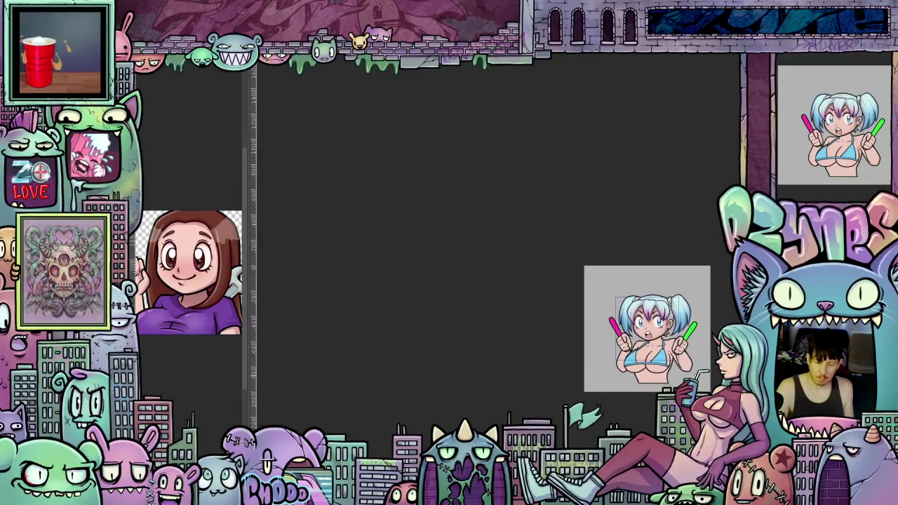
{"action": "scroll", "coordinate": [596, 312], "scroll_direction": "up", "scroll_amount": 2}
{"action": "scroll", "coordinate": [633, 381], "scroll_direction": "up", "scroll_amount": 1}
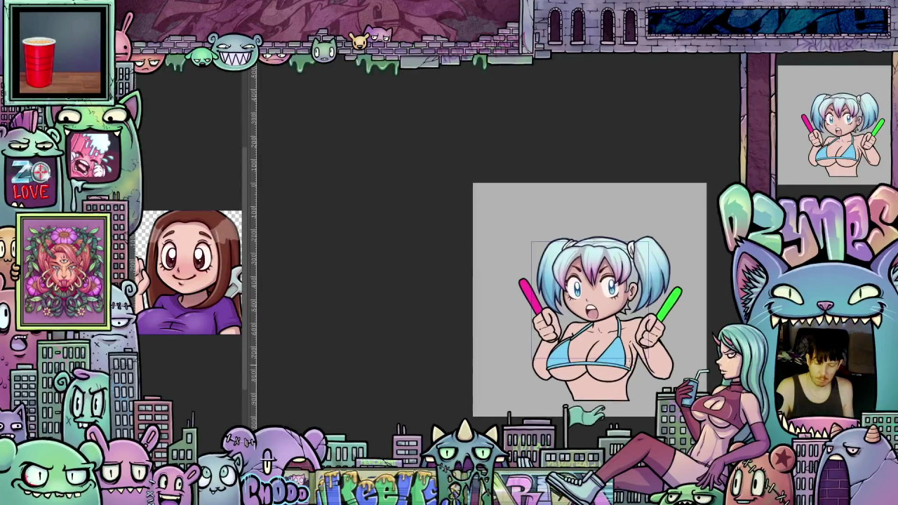
{"action": "scroll", "coordinate": [634, 381], "scroll_direction": "up", "scroll_amount": 1}
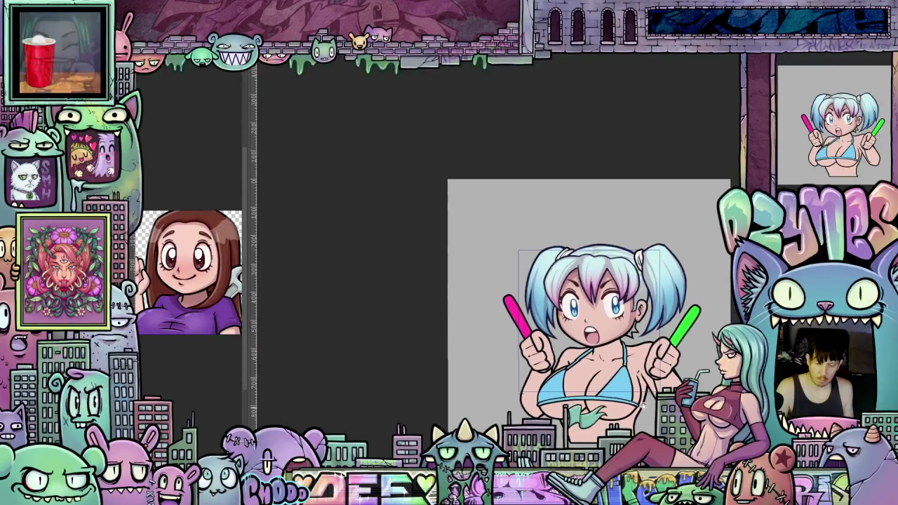
{"action": "scroll", "coordinate": [634, 380], "scroll_direction": "up", "scroll_amount": 1}
{"action": "scroll", "coordinate": [630, 357], "scroll_direction": "up", "scroll_amount": 1}
{"action": "scroll", "coordinate": [624, 334], "scroll_direction": "up", "scroll_amount": 1}
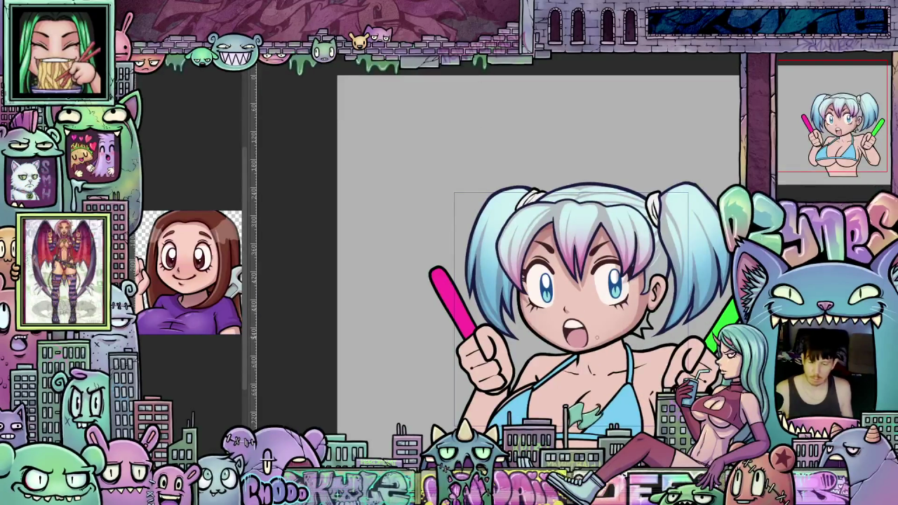
{"action": "scroll", "coordinate": [605, 293], "scroll_direction": "up", "scroll_amount": 1}
{"action": "scroll", "coordinate": [606, 293], "scroll_direction": "up", "scroll_amount": 1}
{"action": "scroll", "coordinate": [605, 293], "scroll_direction": "up", "scroll_amount": 1}
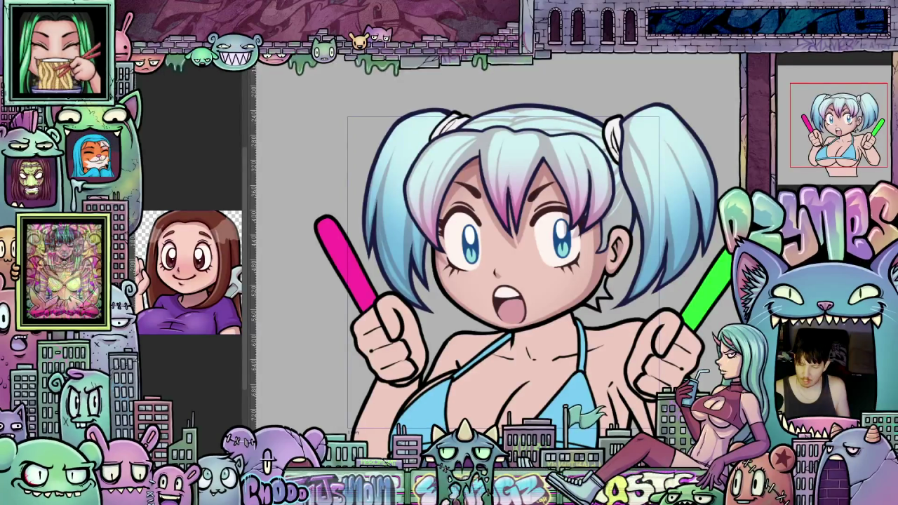
{"action": "left_click", "coordinate": [807, 134]}
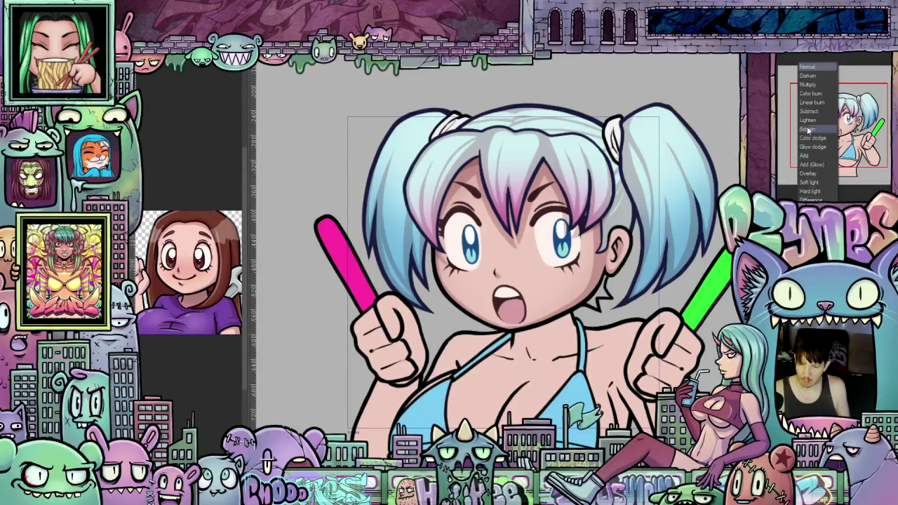
Set the layer's blending mode to Multiply and move onto the face and pink stick
{"action": "left_click", "coordinate": [809, 84]}
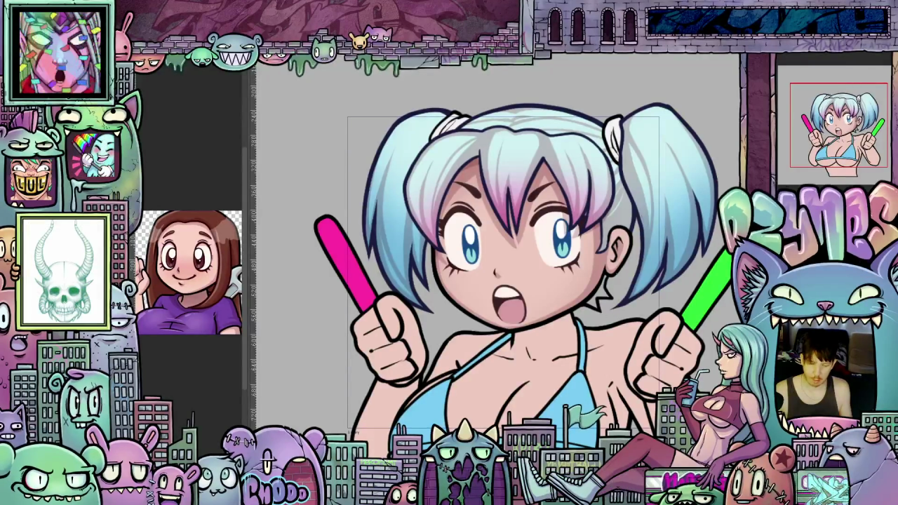
{"action": "scroll", "coordinate": [446, 367], "scroll_direction": "up", "scroll_amount": 2}
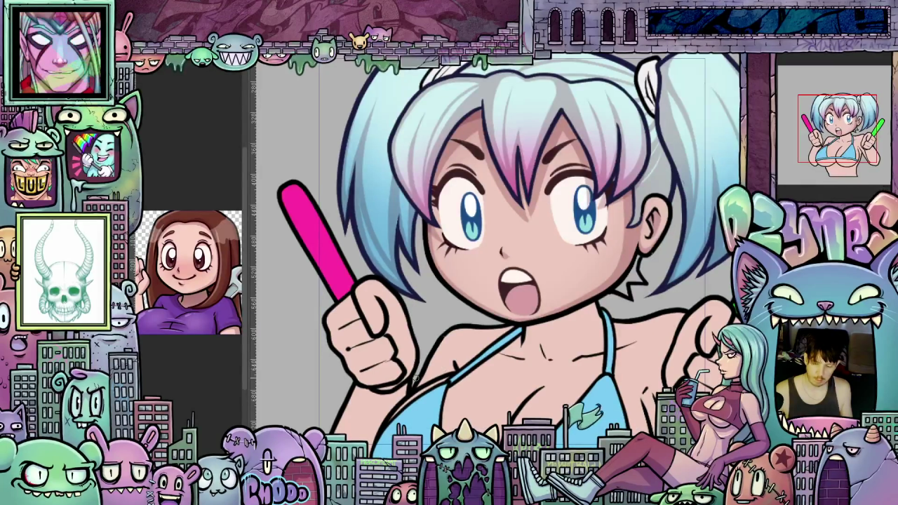
{"action": "left_click_drag", "start_coordinate": [415, 377], "coordinate": [493, 326]}
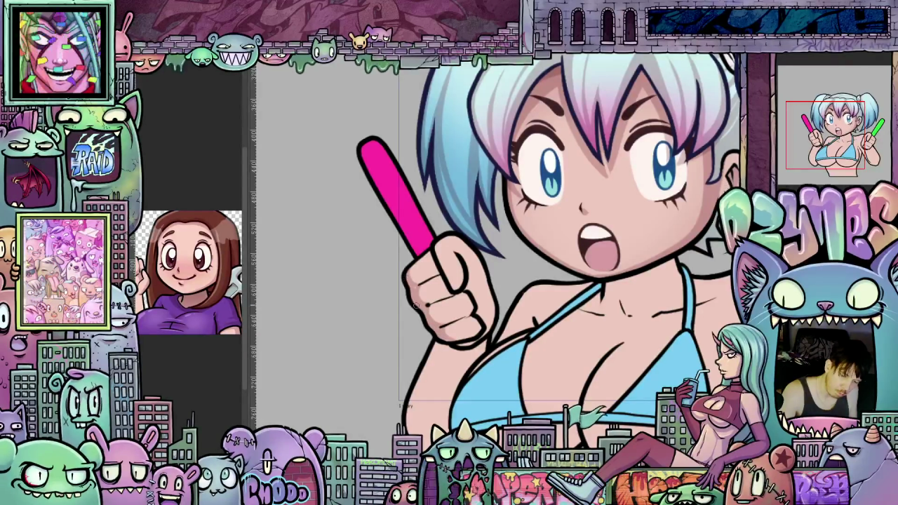
Rotate the view back and forth to inspect the artwork, then reopen the blending-mode list
{"action": "left_click_drag", "start_coordinate": [414, 305], "coordinate": [502, 357]}
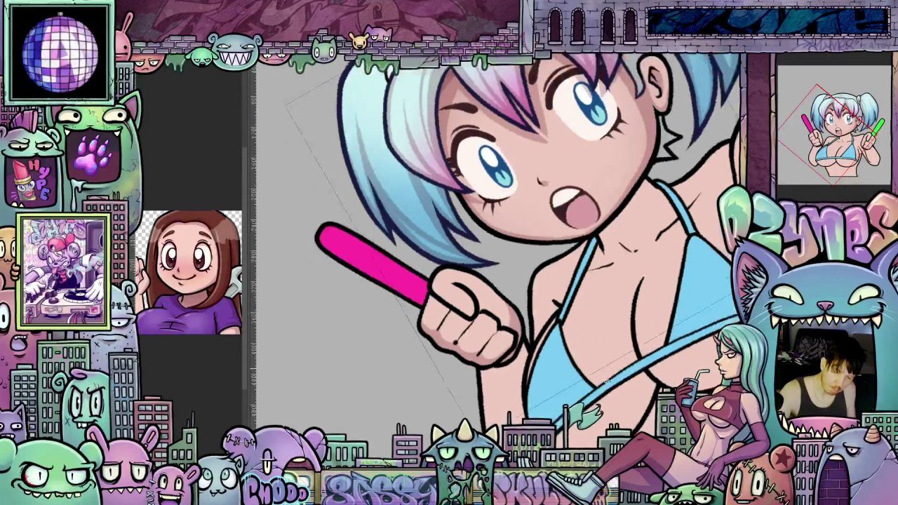
{"action": "left_click_drag", "start_coordinate": [526, 349], "coordinate": [485, 306]}
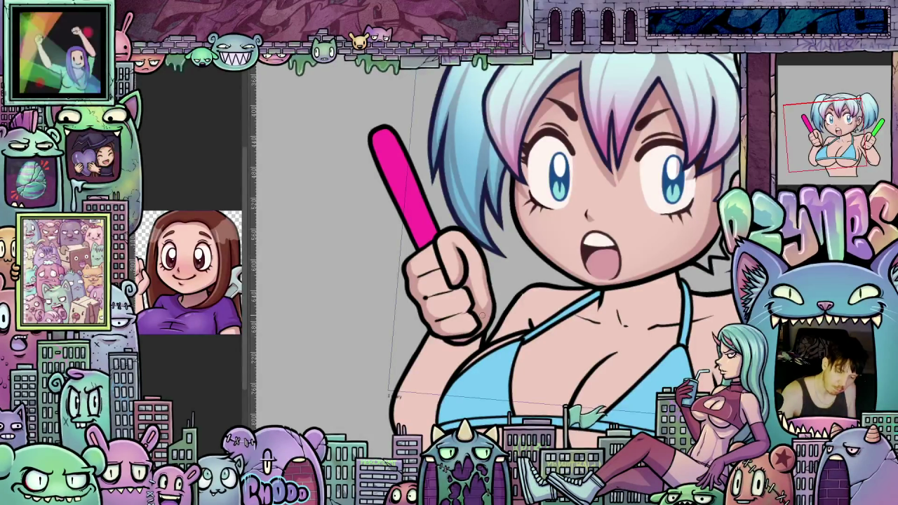
{"action": "left_click_drag", "start_coordinate": [466, 310], "coordinate": [511, 303]}
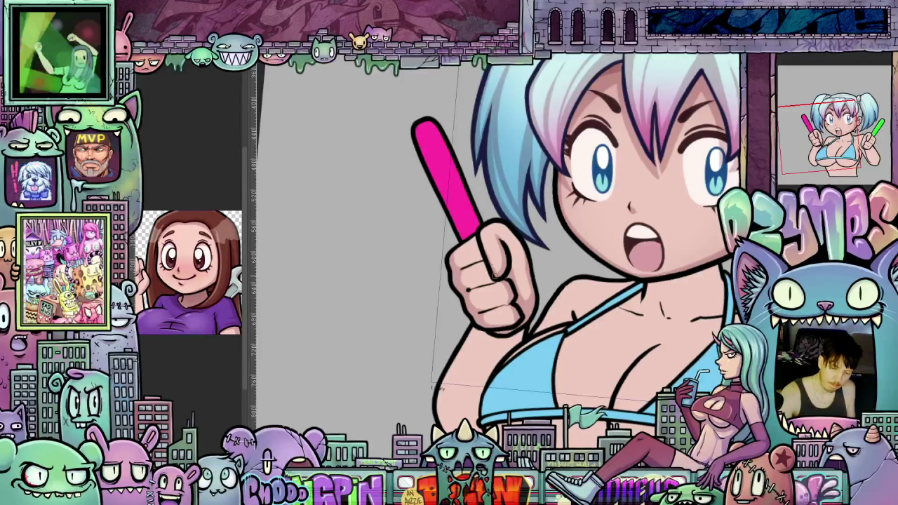
{"action": "left_click_drag", "start_coordinate": [533, 266], "coordinate": [571, 182]}
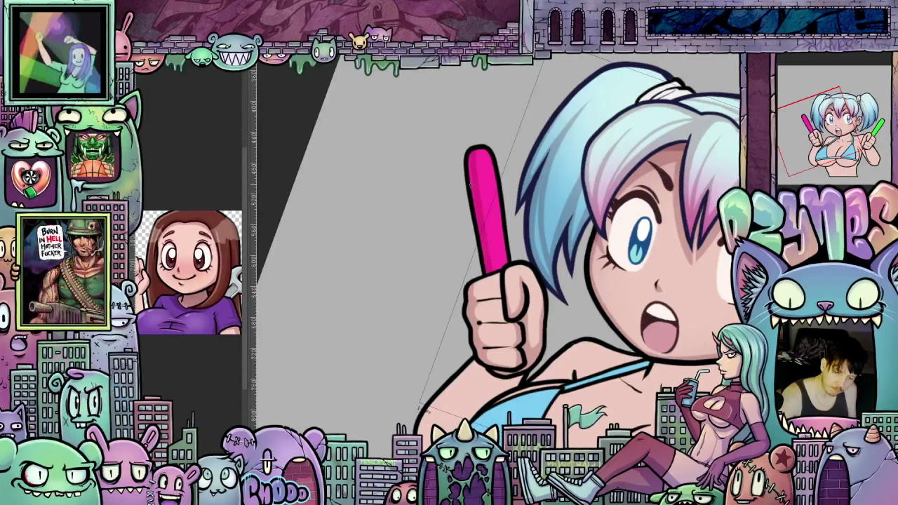
{"action": "left_click_drag", "start_coordinate": [471, 156], "coordinate": [675, 295]}
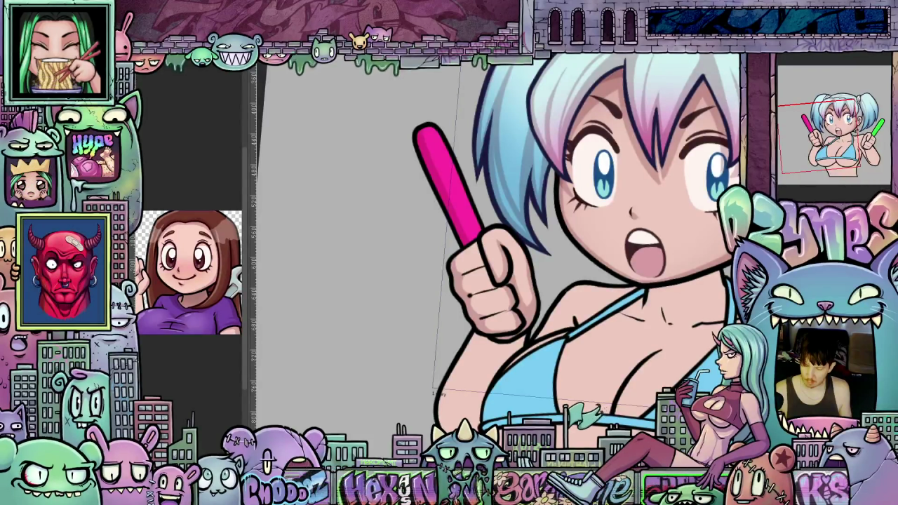
{"action": "left_click_drag", "start_coordinate": [655, 286], "coordinate": [631, 280]}
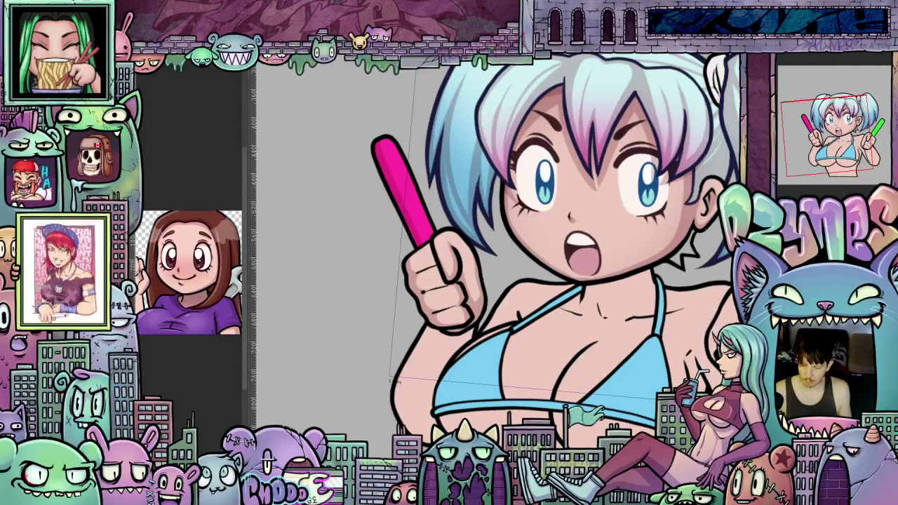
{"action": "left_click", "coordinate": [817, 67]}
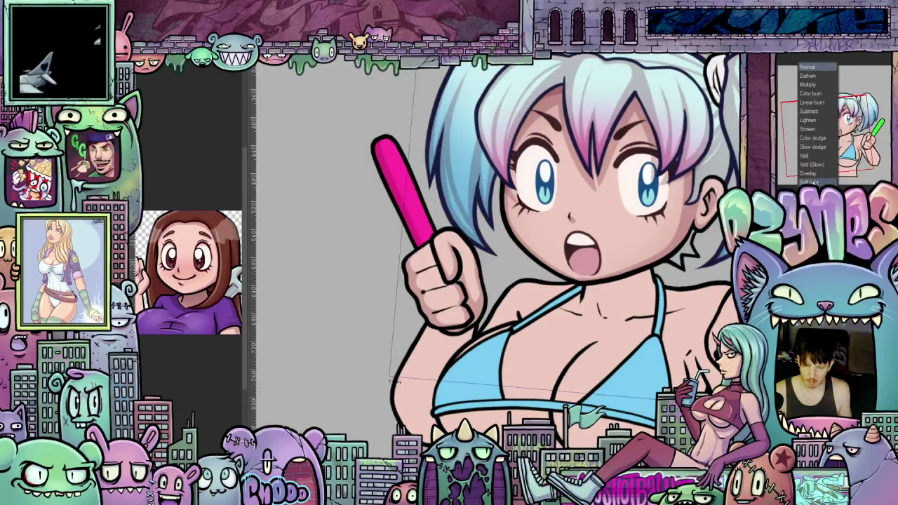
Dismiss the blending-mode list and rotate the view around the drawing, then back near upright
{"action": "key", "text": "Escape"}
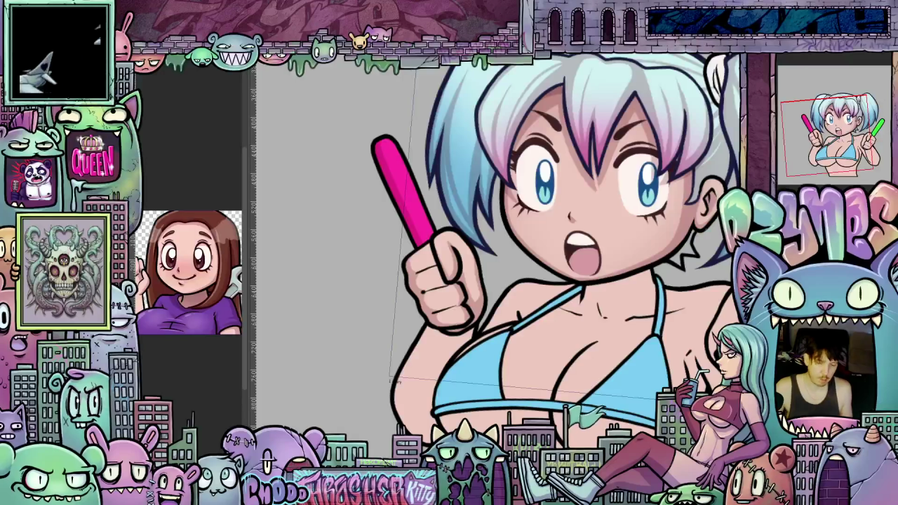
{"action": "key", "text": "minus"}
{"action": "key", "text": "minus"}
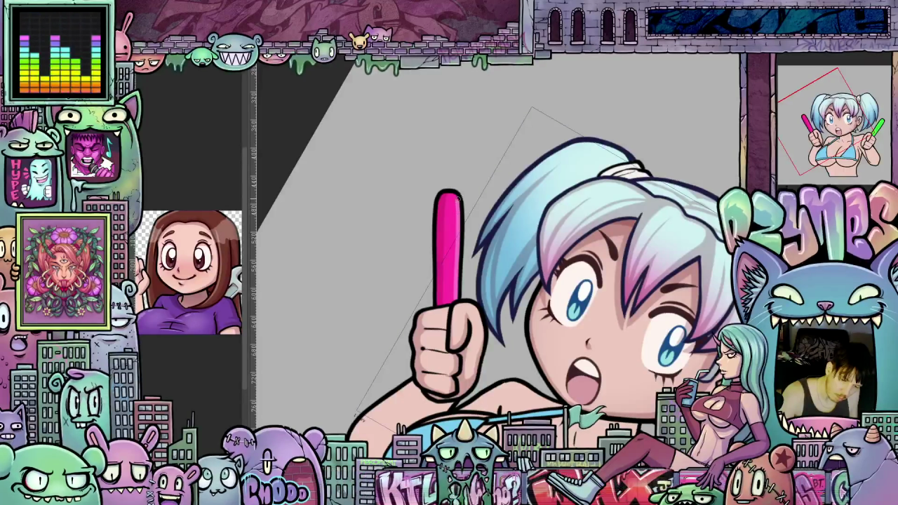
{"action": "key", "text": "asciicircum"}
{"action": "key", "text": "ctrl+plus"}
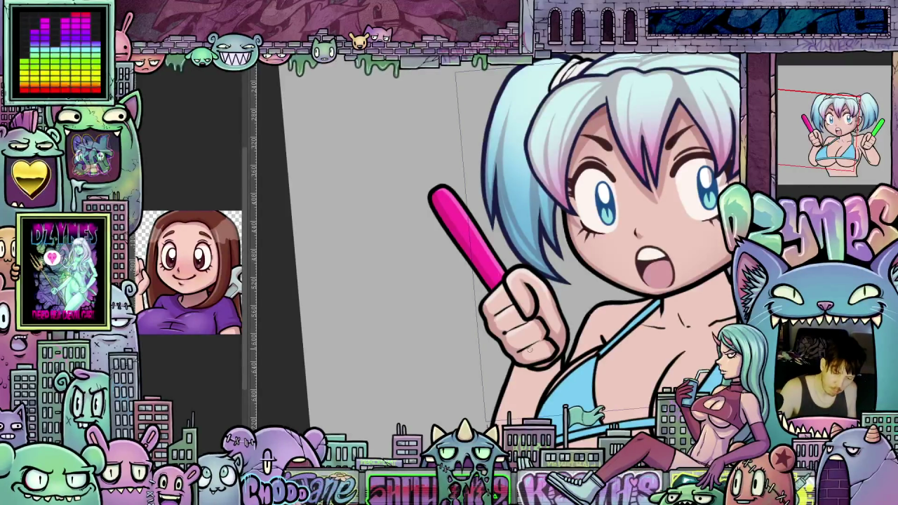
{"action": "scroll", "coordinate": [526, 386], "scroll_direction": "right", "scroll_amount": 2}
{"action": "left_click_drag", "start_coordinate": [525, 385], "coordinate": [580, 387]}
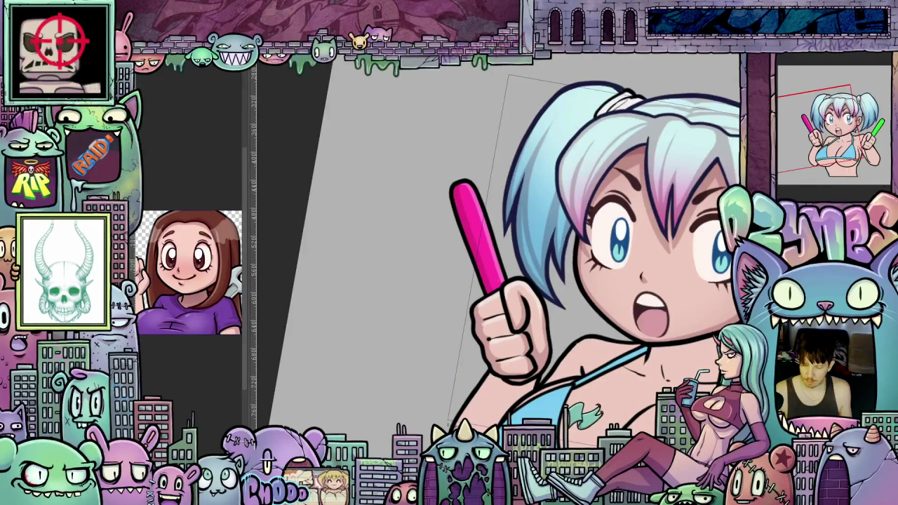
Set the layer to Add (Glow) and paint a soft magenta glow beside the pink stick
{"action": "left_click", "coordinate": [806, 66]}
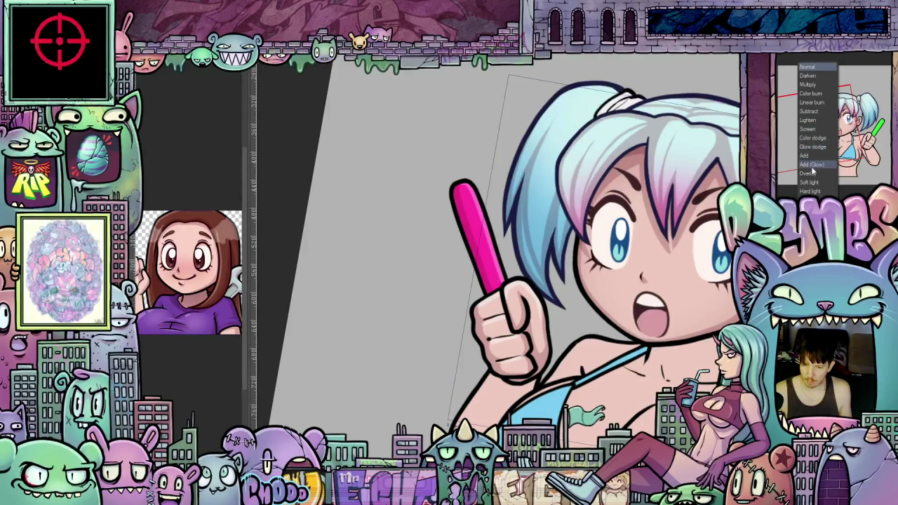
{"action": "left_click", "coordinate": [810, 164]}
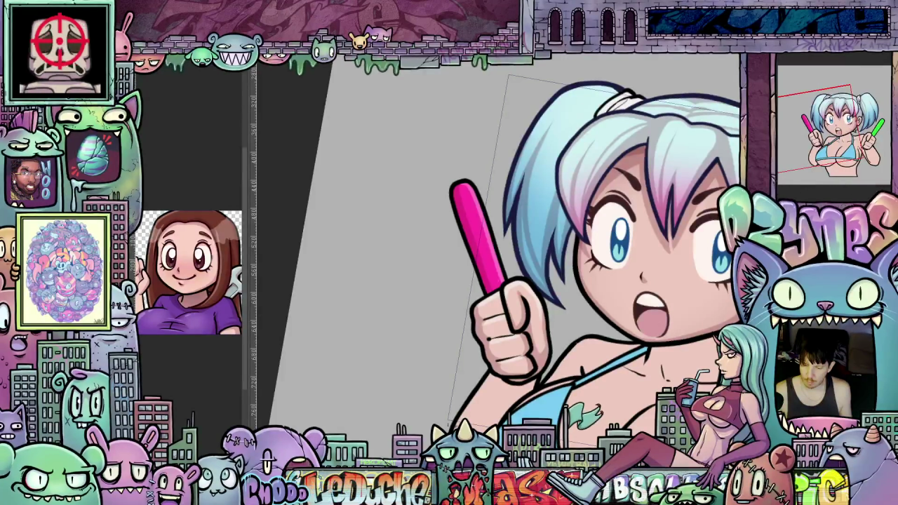
{"action": "left_click", "coordinate": [806, 66]}
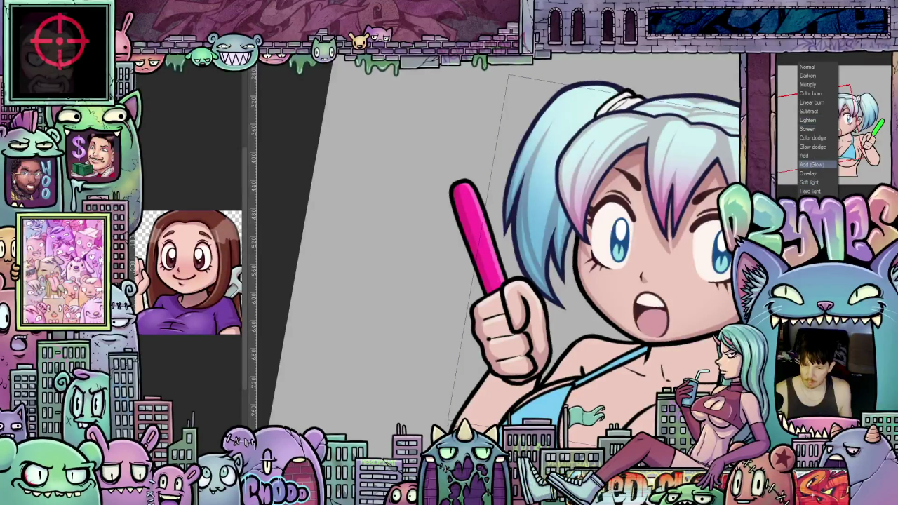
{"action": "left_click", "coordinate": [809, 181]}
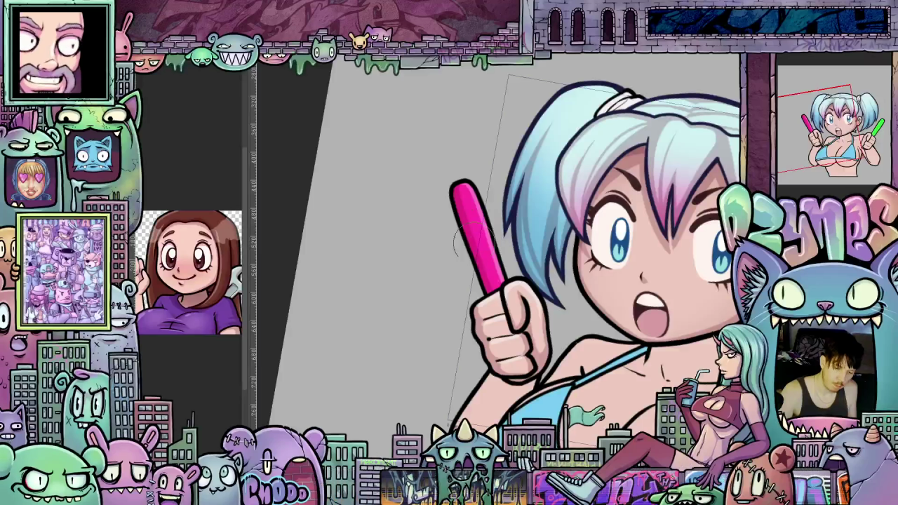
{"action": "left_click_drag", "start_coordinate": [463, 200], "coordinate": [491, 273]}
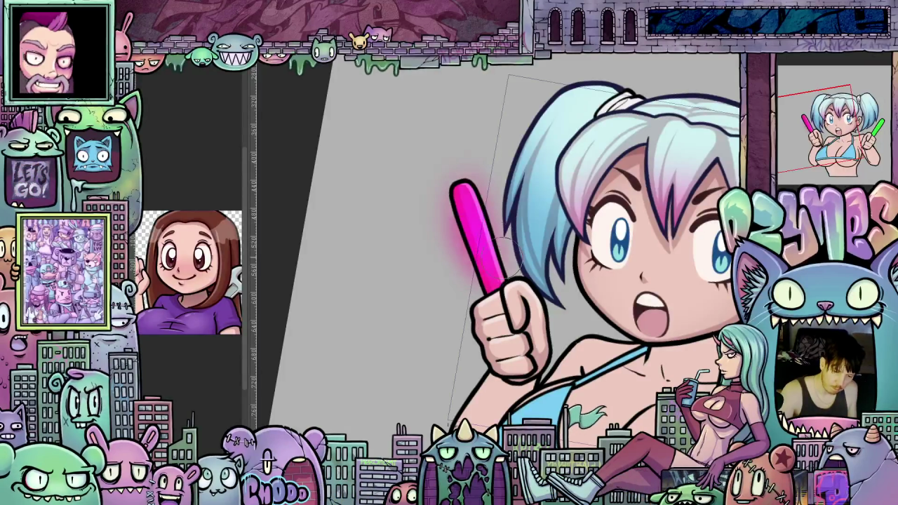
Extend the magenta glow around and above the pink glow stick
{"action": "left_click_drag", "start_coordinate": [477, 175], "coordinate": [498, 207]}
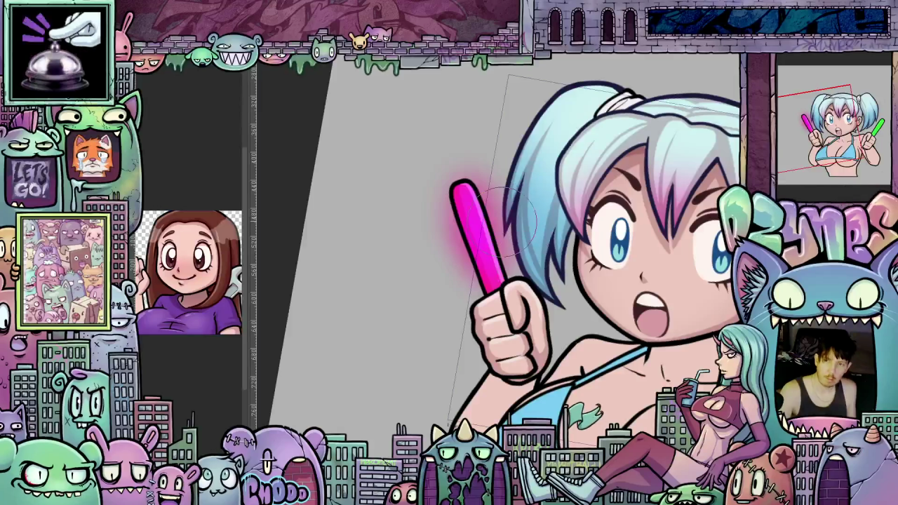
{"action": "left_click_drag", "start_coordinate": [461, 239], "coordinate": [480, 162]}
{"action": "scroll", "coordinate": [482, 228], "scroll_direction": "down", "scroll_amount": 1}
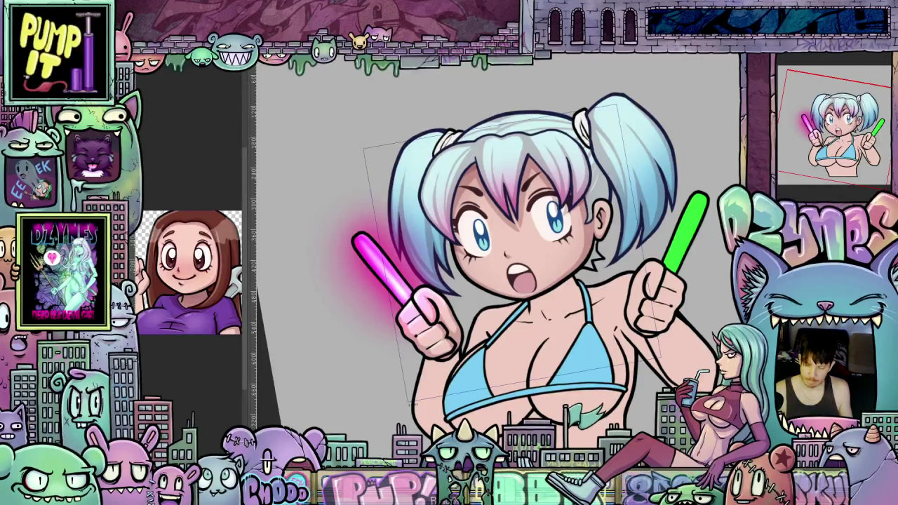
{"action": "right_click", "coordinate": [802, 135]}
Intensify the magenta glow around the pink glow stick, then zoom in on the face and green stick
{"action": "left_click", "coordinate": [817, 144]}
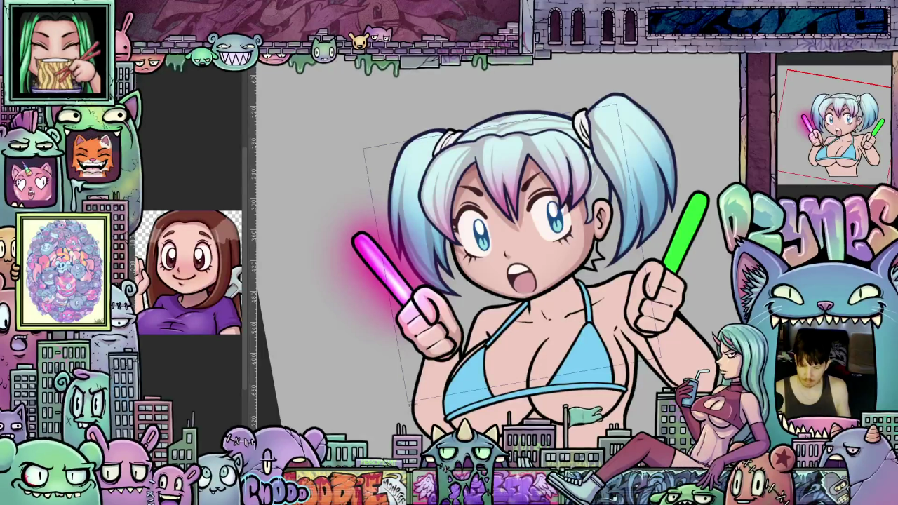
{"action": "key", "text": "ctrl+plus"}
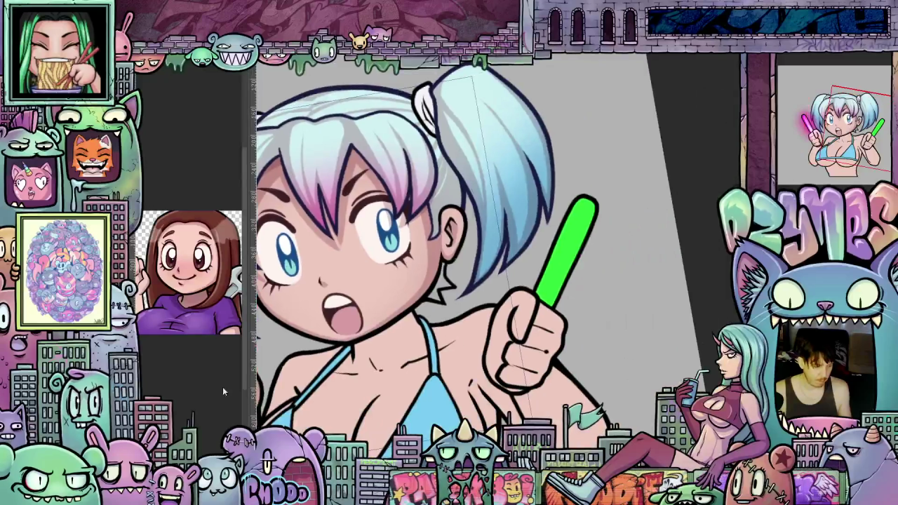
{"action": "key", "text": "ctrl+plus"}
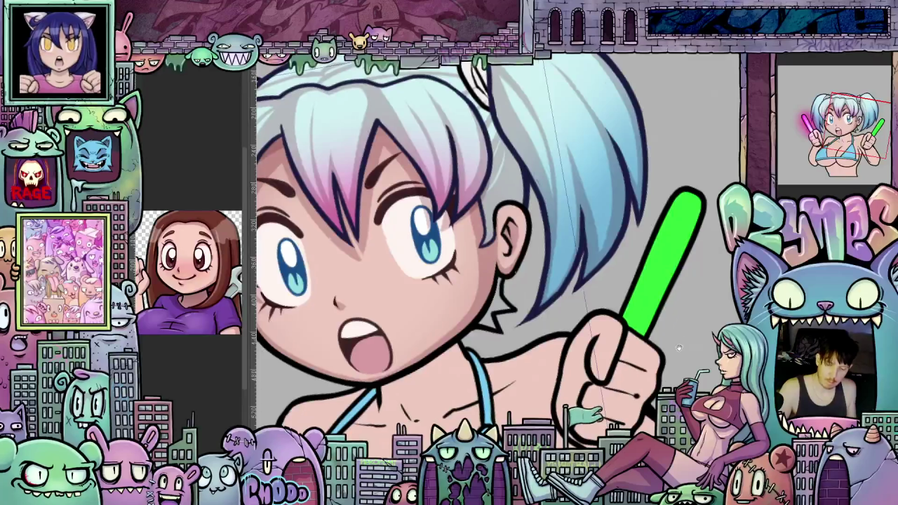
{"action": "key", "text": "ctrl+minus"}
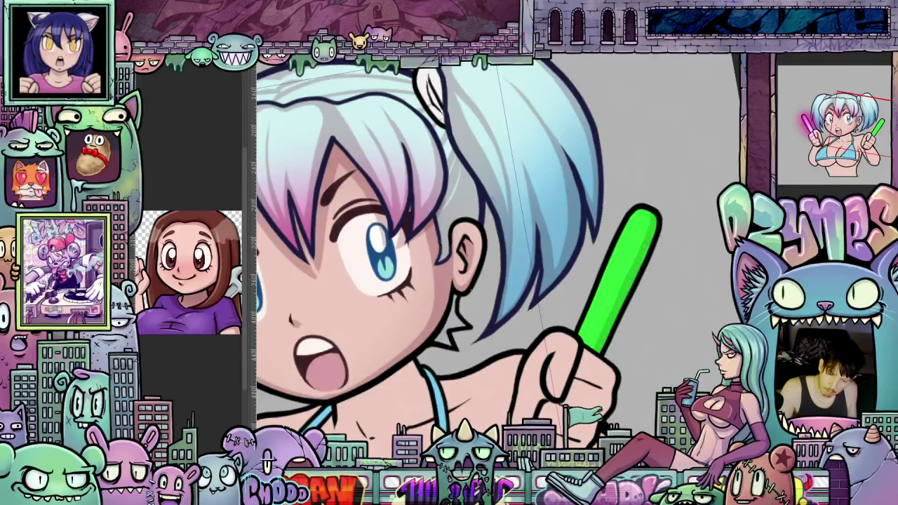
Pan down to the chest and rotate the view horizontal, then back near upright
{"action": "left_click_drag", "start_coordinate": [660, 216], "coordinate": [632, 286]}
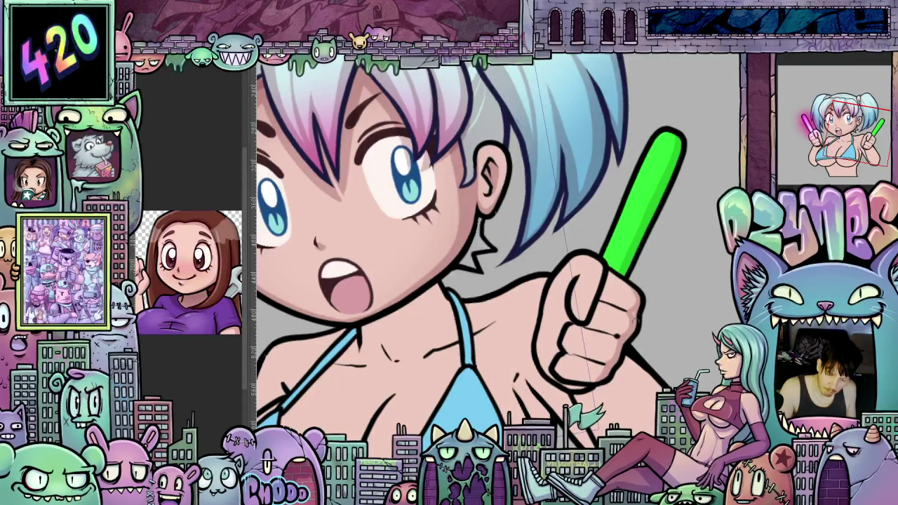
{"action": "left_click_drag", "start_coordinate": [636, 316], "coordinate": [500, 405]}
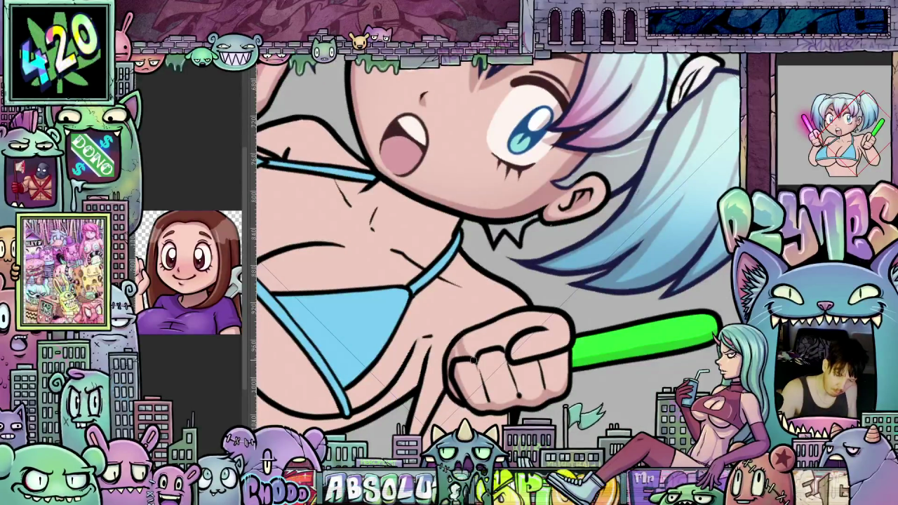
{"action": "left_click_drag", "start_coordinate": [500, 405], "coordinate": [631, 315]}
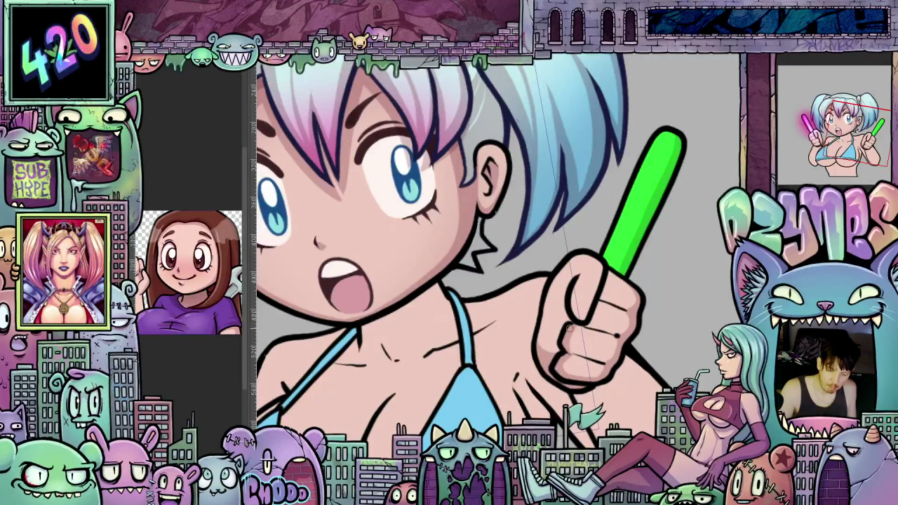
{"action": "left_click", "coordinate": [548, 334]}
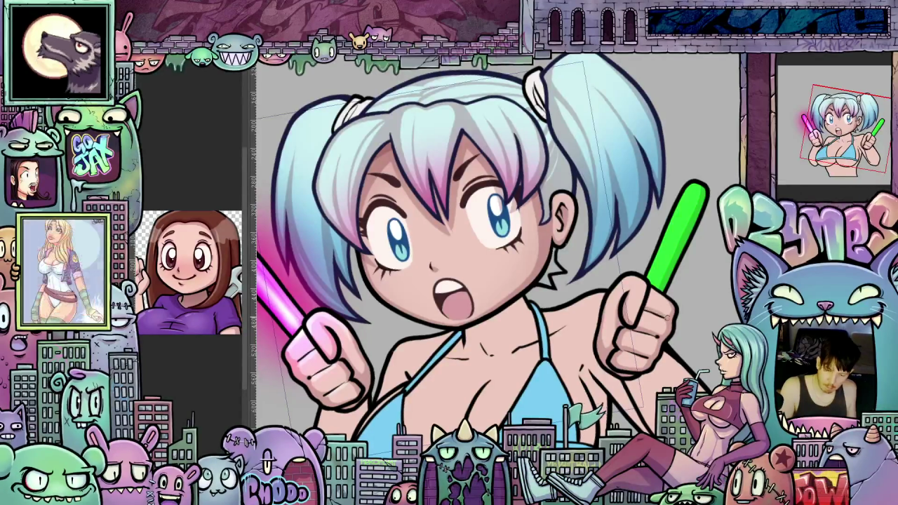
{"action": "scroll", "coordinate": [675, 312], "scroll_direction": "down", "scroll_amount": 2}
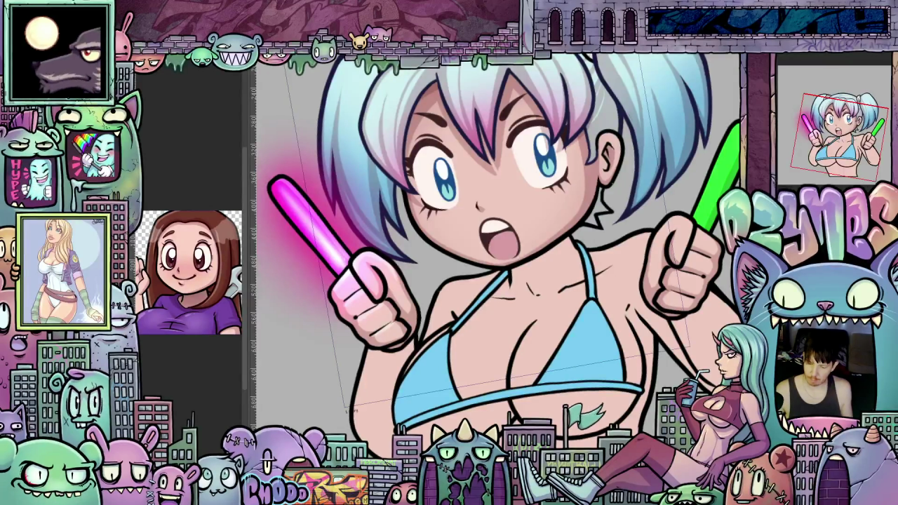
{"action": "key", "text": "r"}
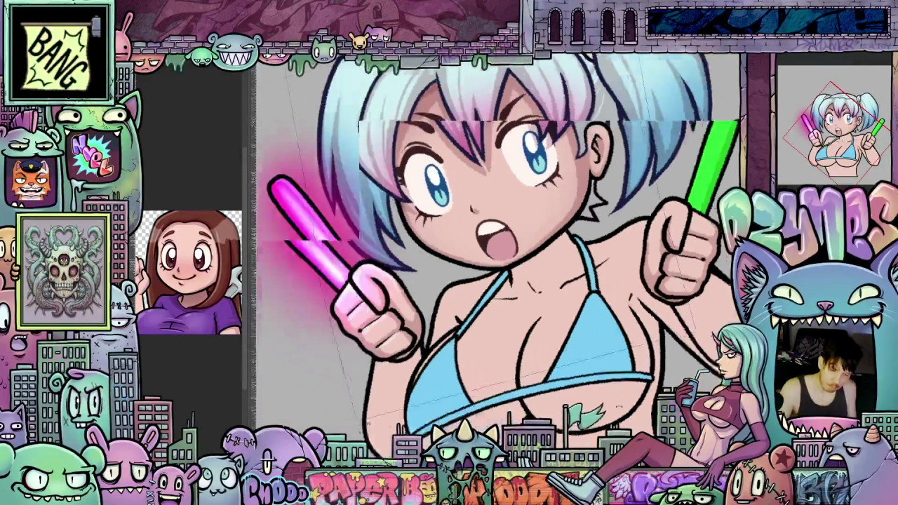
{"action": "key", "text": "Escape"}
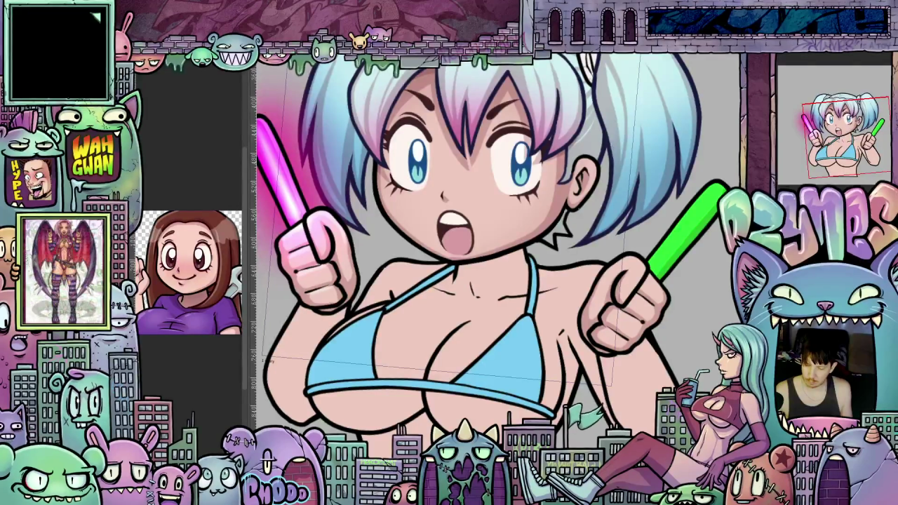
{"action": "left_click_drag", "start_coordinate": [491, 245], "coordinate": [455, 211]}
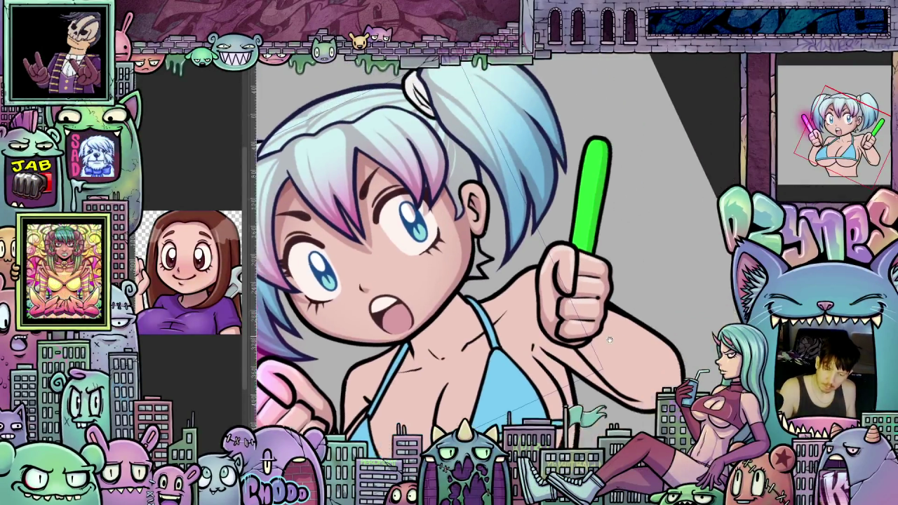
Straighten the view and airbrush a soft green glow around the green glow stick
{"action": "left_click_drag", "start_coordinate": [621, 253], "coordinate": [505, 248]}
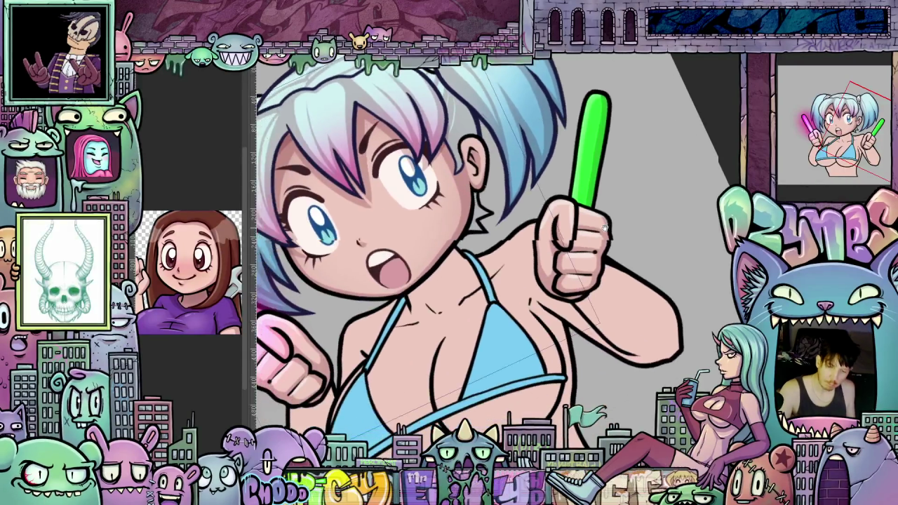
{"action": "mouse_move", "coordinate": [506, 261]}
{"action": "left_mouse_down"}
{"action": "mouse_move", "coordinate": [694, 310]}
{"action": "mouse_move", "coordinate": [625, 359]}
{"action": "left_mouse_up"}
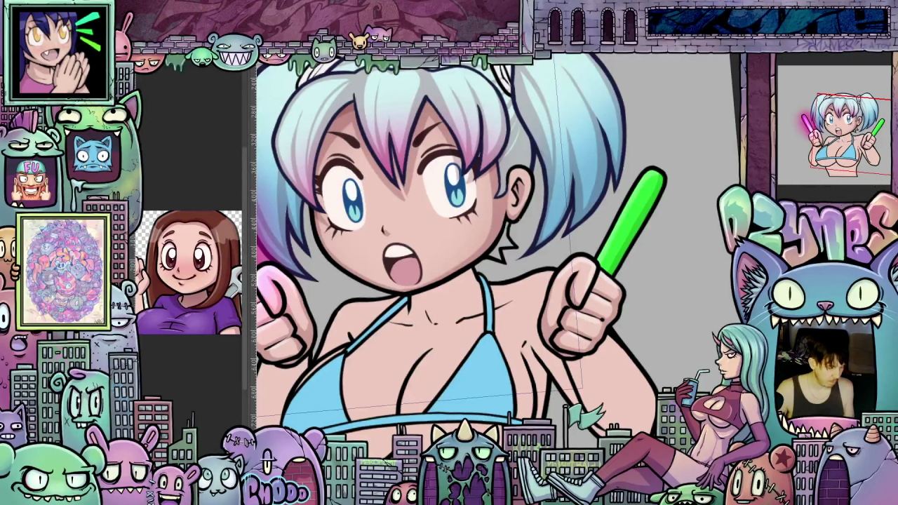
{"action": "mouse_move", "coordinate": [630, 228]}
{"action": "left_mouse_down"}
{"action": "mouse_move", "coordinate": [605, 222]}
{"action": "mouse_move", "coordinate": [593, 279]}
{"action": "left_mouse_up"}
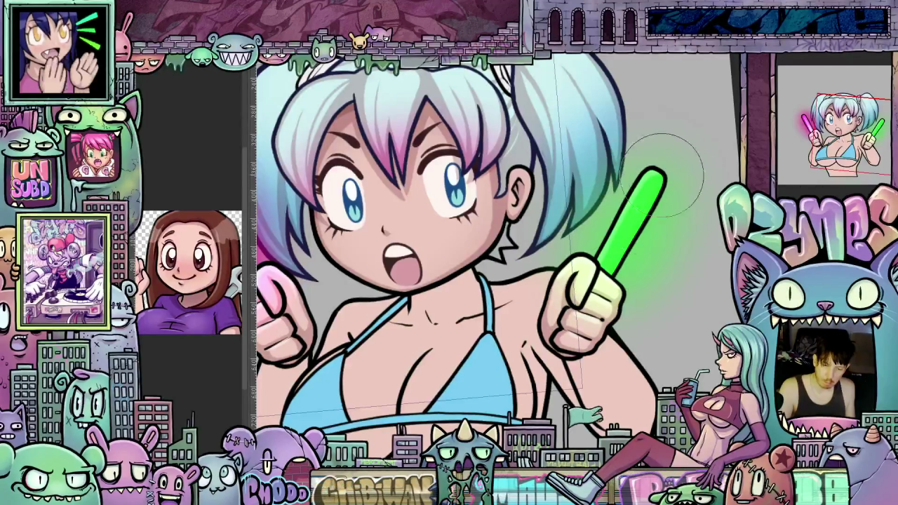
{"action": "scroll", "coordinate": [655, 300], "scroll_direction": "down", "scroll_amount": 3}
{"action": "scroll", "coordinate": [655, 301], "scroll_direction": "up", "scroll_amount": 1}
{"action": "scroll", "coordinate": [655, 301], "scroll_direction": "up", "scroll_amount": 1}
{"action": "scroll", "coordinate": [648, 284], "scroll_direction": "up", "scroll_amount": 1}
{"action": "scroll", "coordinate": [647, 281], "scroll_direction": "up", "scroll_amount": 1}
{"action": "scroll", "coordinate": [647, 280], "scroll_direction": "up", "scroll_amount": 1}
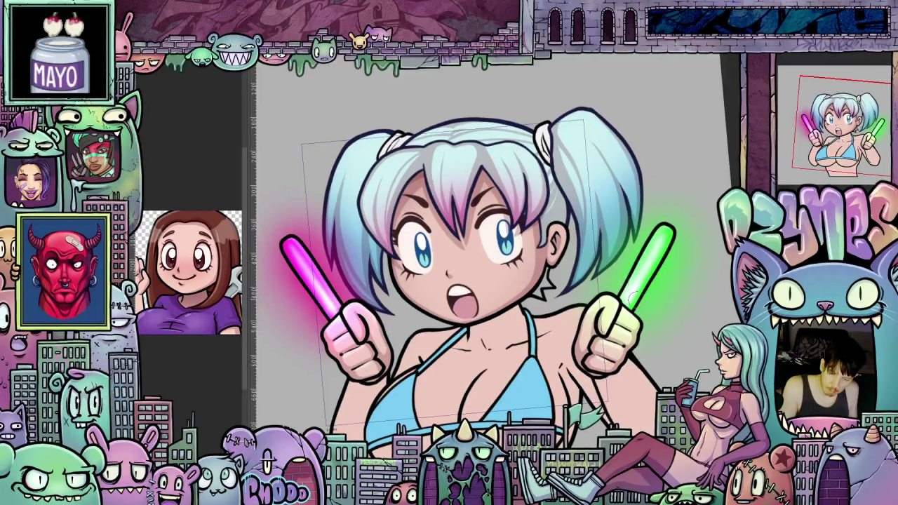
Spread more green glow around the green stick, then zoom and tilt the view onto the pink stick
{"action": "scroll", "coordinate": [633, 304], "scroll_direction": "up", "scroll_amount": 3}
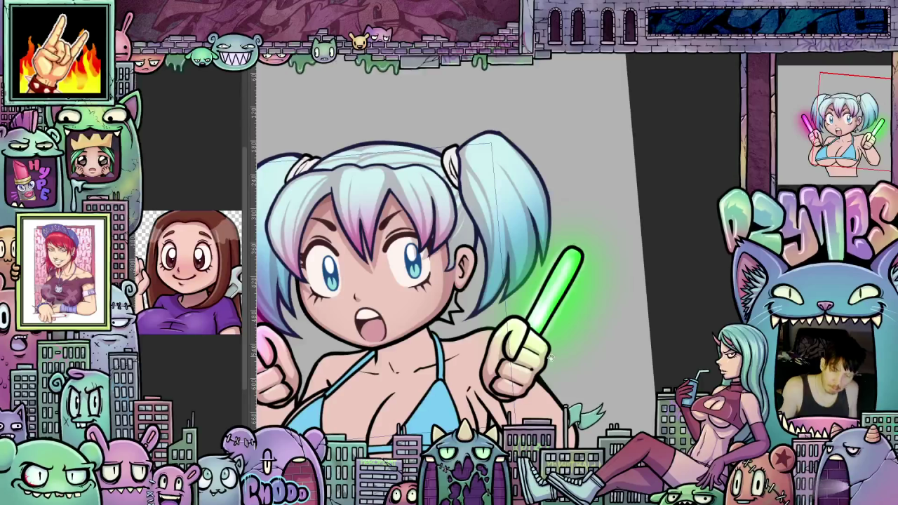
{"action": "left_click_drag", "start_coordinate": [551, 356], "coordinate": [631, 339]}
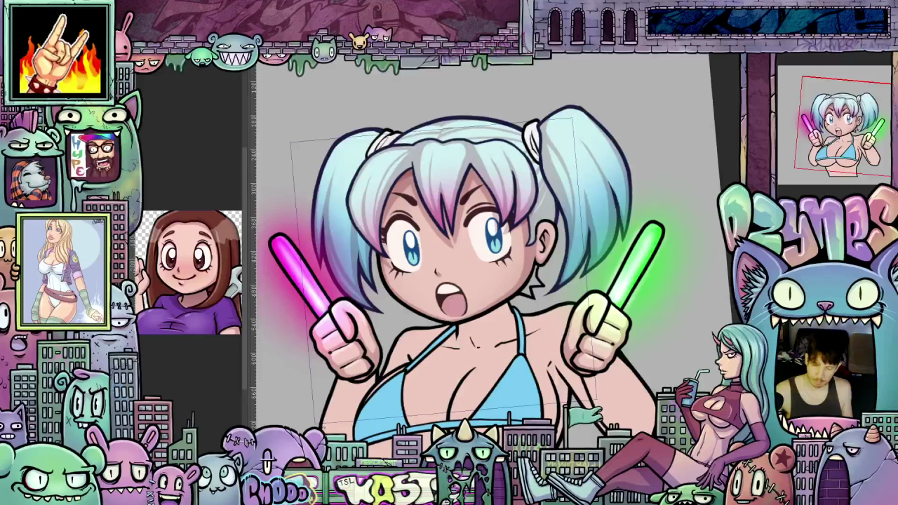
{"action": "scroll", "coordinate": [491, 281], "scroll_direction": "up", "scroll_amount": 2}
{"action": "scroll", "coordinate": [490, 280], "scroll_direction": "up", "scroll_amount": 2}
{"action": "left_click_drag", "start_coordinate": [561, 175], "coordinate": [632, 280]}
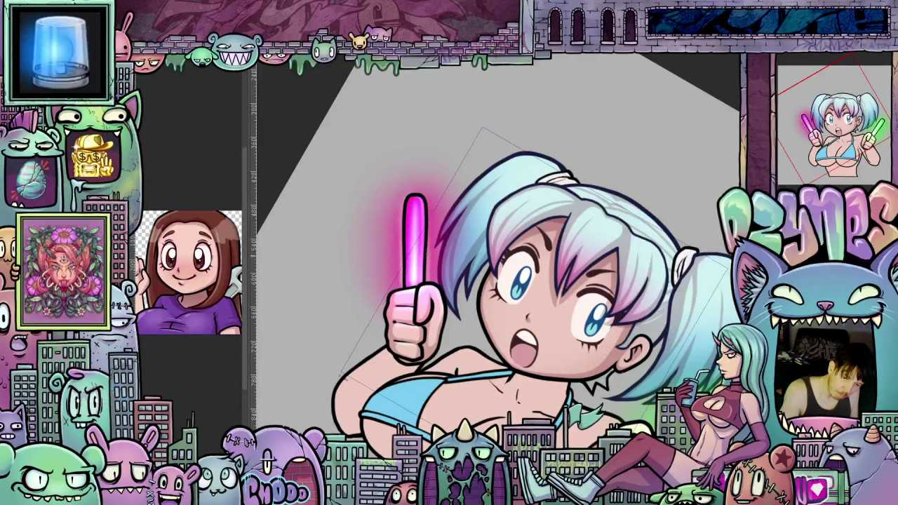
{"action": "key", "text": "ctrl+0"}
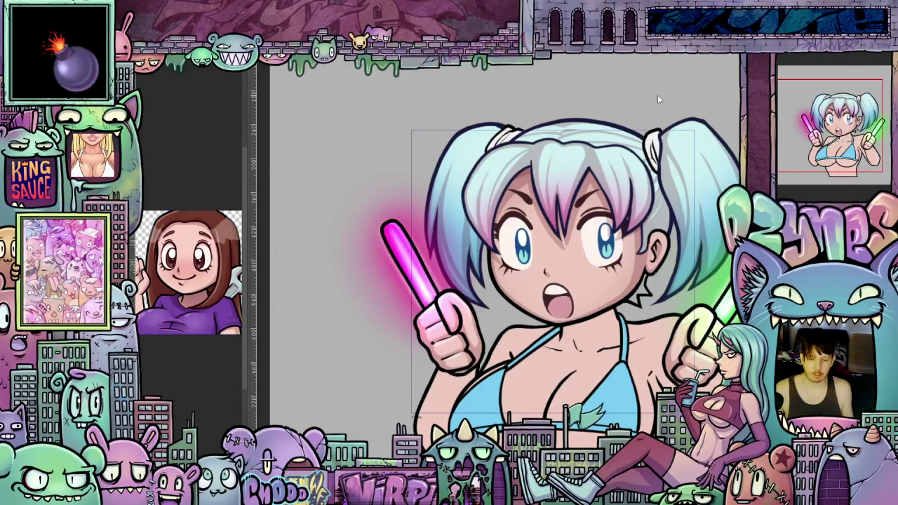
{"action": "scroll", "coordinate": [657, 99], "scroll_direction": "down", "scroll_amount": 1}
{"action": "scroll", "coordinate": [656, 133], "scroll_direction": "down", "scroll_amount": 1}
{"action": "scroll", "coordinate": [655, 168], "scroll_direction": "down", "scroll_amount": 1}
{"action": "scroll", "coordinate": [653, 202], "scroll_direction": "down", "scroll_amount": 1}
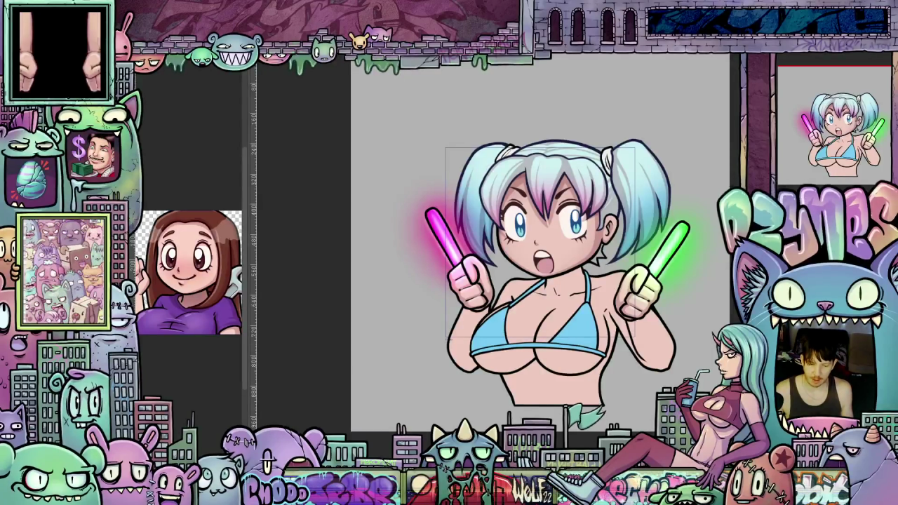
{"action": "scroll", "coordinate": [667, 390], "scroll_direction": "up", "scroll_amount": 2}
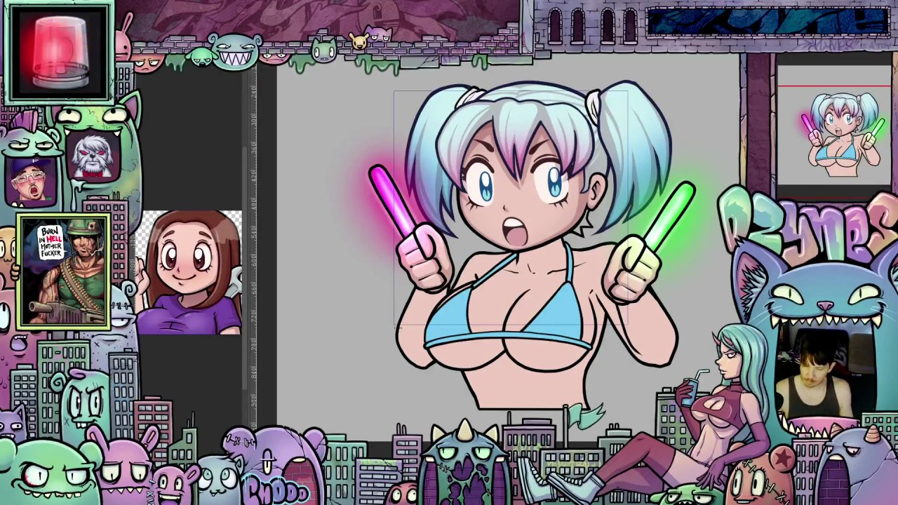
{"action": "key", "text": "ctrl+z"}
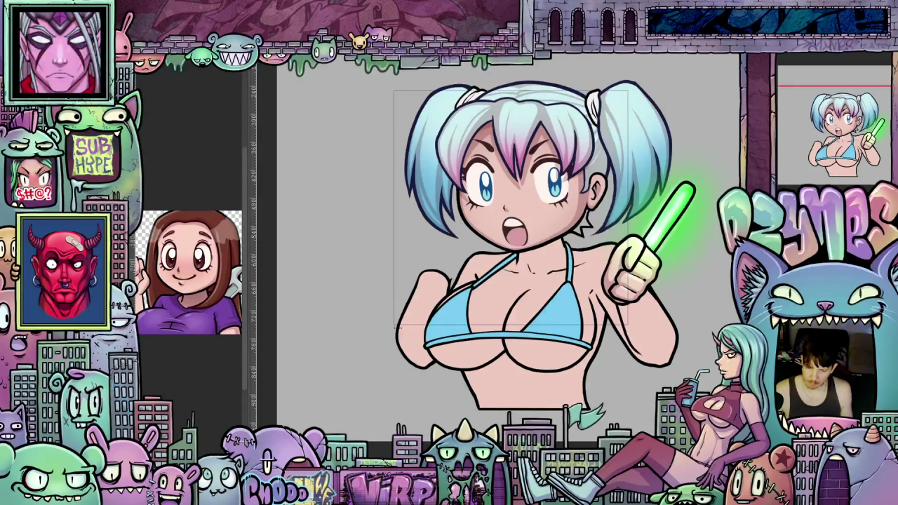
Hide the hand holding the green glow stick and zoom in on the chest
{"action": "key", "text": "ctrl+z"}
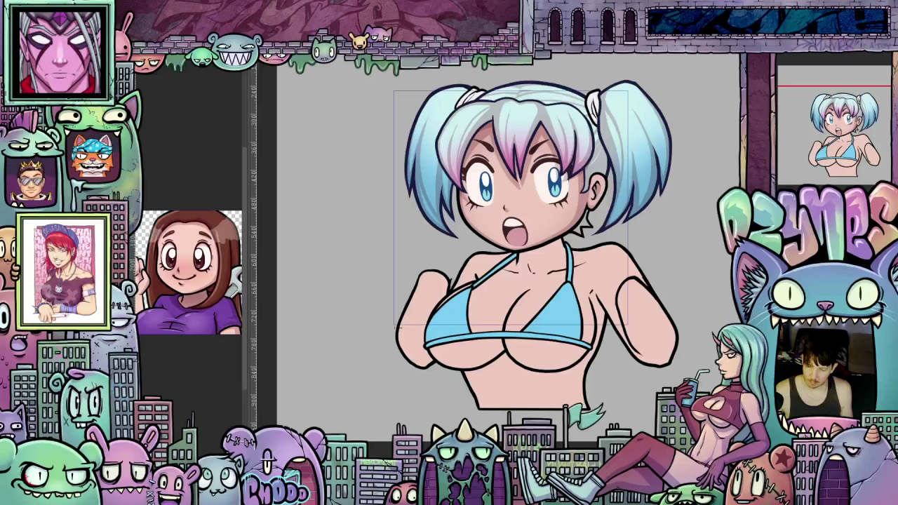
{"action": "scroll", "coordinate": [379, 283], "scroll_direction": "up", "scroll_amount": 3}
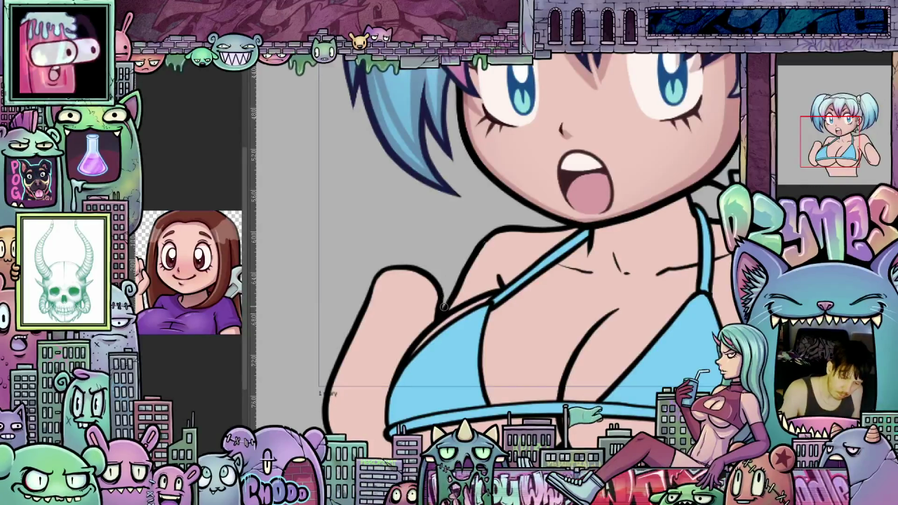
{"action": "left_click_drag", "start_coordinate": [443, 307], "coordinate": [498, 367]}
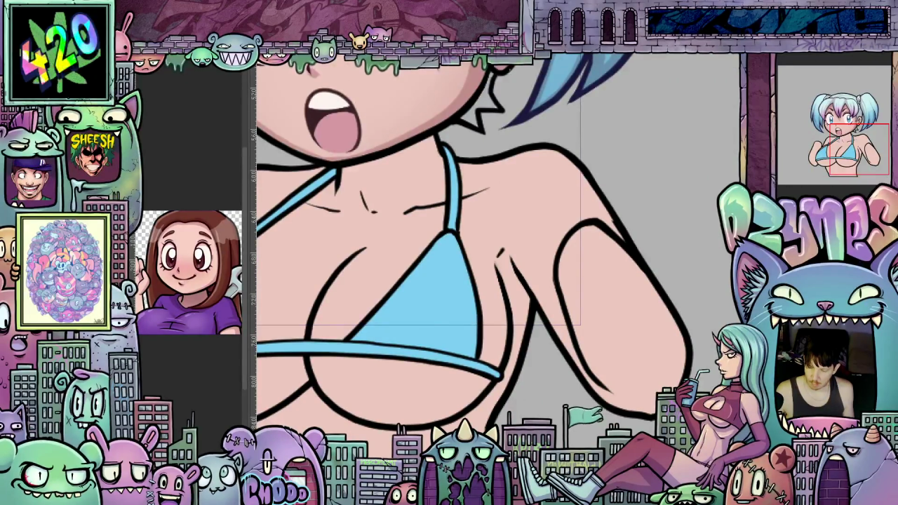
{"action": "left_click_drag", "start_coordinate": [662, 317], "coordinate": [527, 294]}
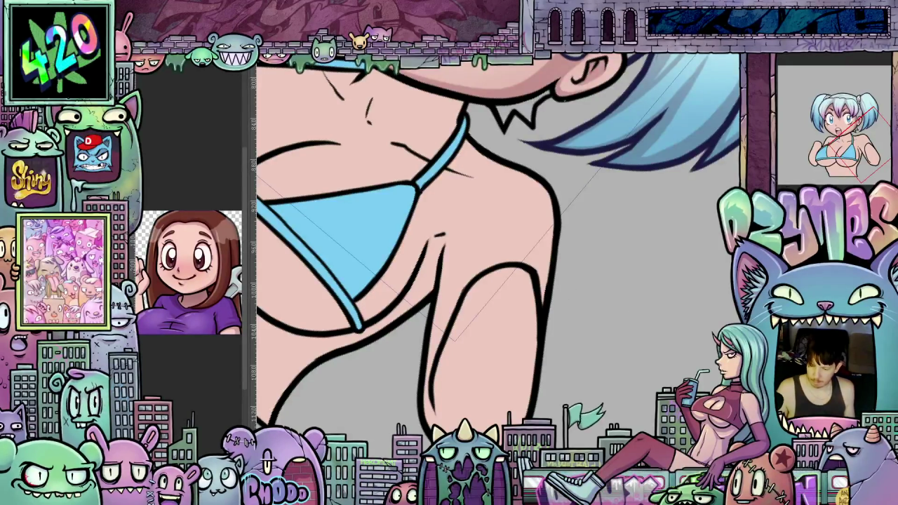
{"action": "key", "text": "ctrl+u"}
{"action": "left_click_drag", "start_coordinate": [556, 219], "coordinate": [514, 257]}
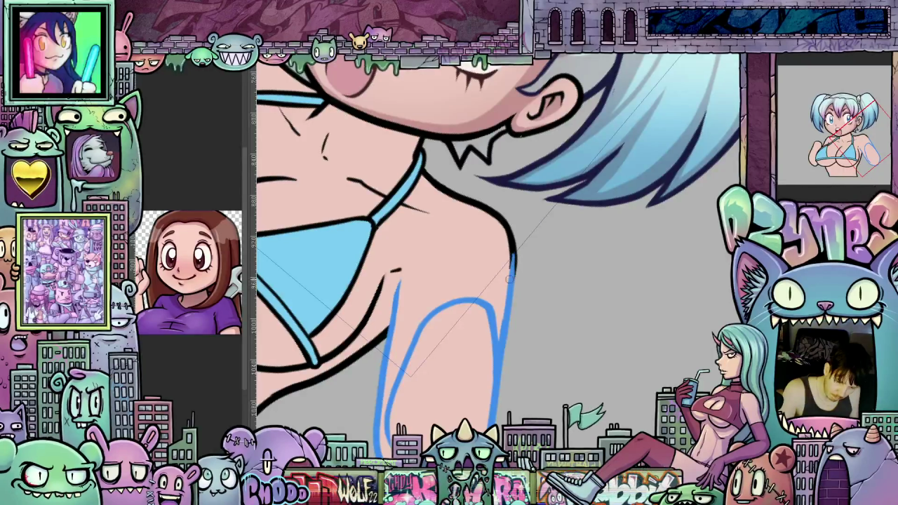
{"action": "mouse_move", "coordinate": [508, 275]}
{"action": "left_mouse_down"}
{"action": "mouse_move", "coordinate": [584, 331]}
{"action": "mouse_move", "coordinate": [577, 266]}
{"action": "left_mouse_up"}
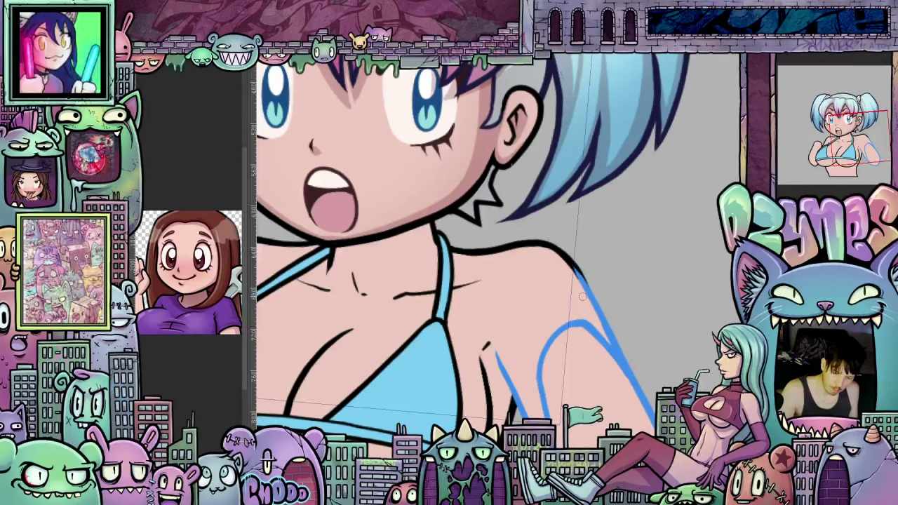
{"action": "mouse_move", "coordinate": [589, 347]}
{"action": "left_mouse_down"}
{"action": "mouse_move", "coordinate": [653, 320]}
{"action": "mouse_move", "coordinate": [642, 314]}
{"action": "left_mouse_up"}
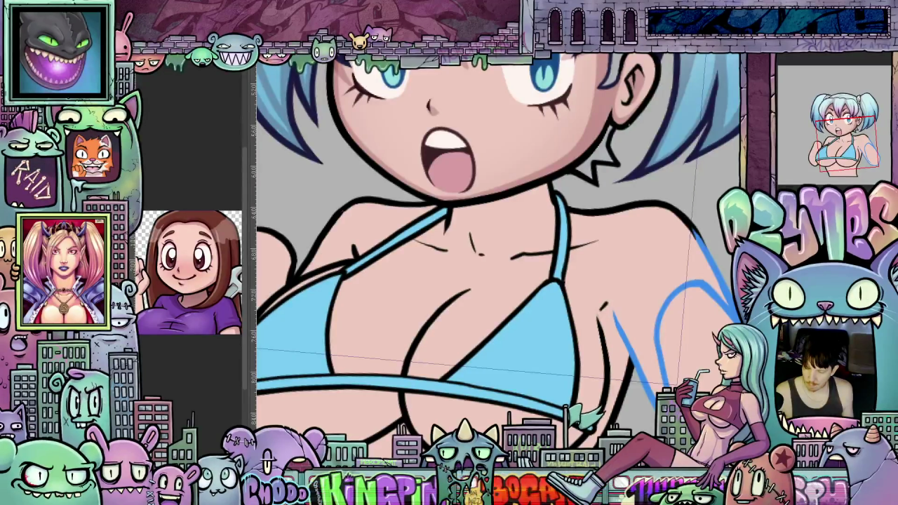
{"action": "left_click_drag", "start_coordinate": [641, 315], "coordinate": [695, 318]}
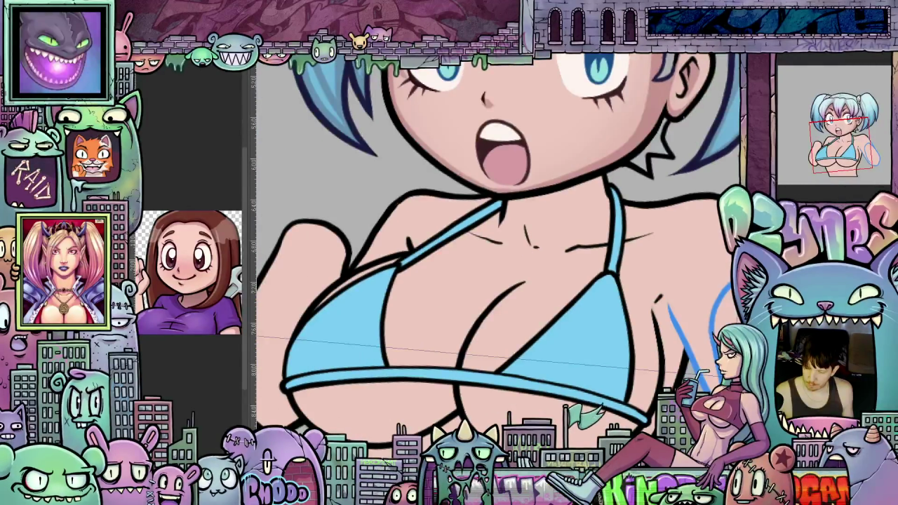
{"action": "key", "text": "ctrl+z"}
{"action": "scroll", "coordinate": [601, 281], "scroll_direction": "up", "scroll_amount": 3}
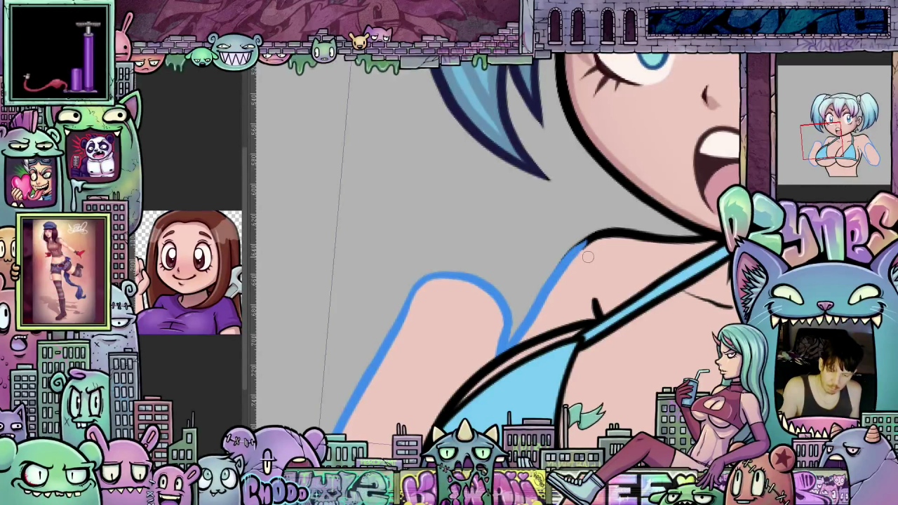
{"action": "scroll", "coordinate": [588, 257], "scroll_direction": "down", "scroll_amount": 2}
{"action": "scroll", "coordinate": [587, 256], "scroll_direction": "down", "scroll_amount": 2}
{"action": "mouse_move", "coordinate": [640, 224]}
{"action": "left_mouse_down"}
{"action": "mouse_move", "coordinate": [598, 306]}
{"action": "mouse_move", "coordinate": [661, 372]}
{"action": "mouse_move", "coordinate": [623, 354]}
{"action": "left_mouse_up"}
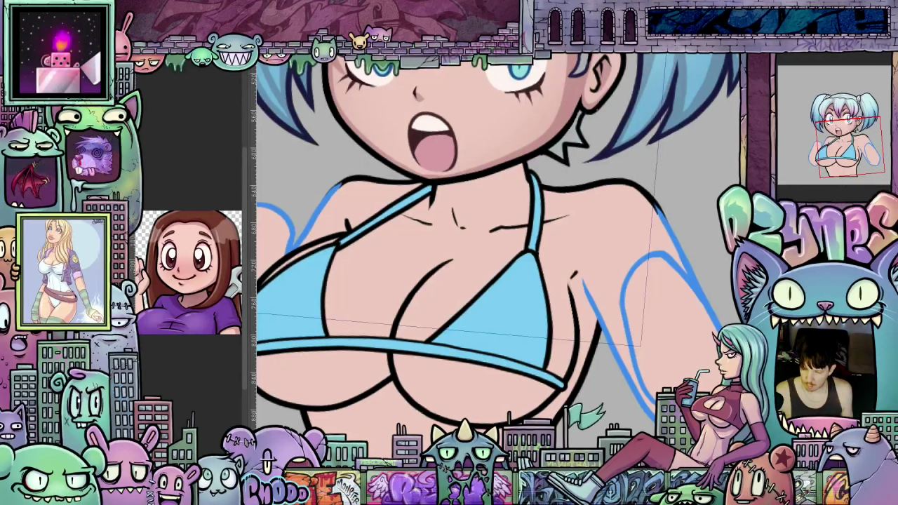
{"action": "key", "text": "ctrl+z"}
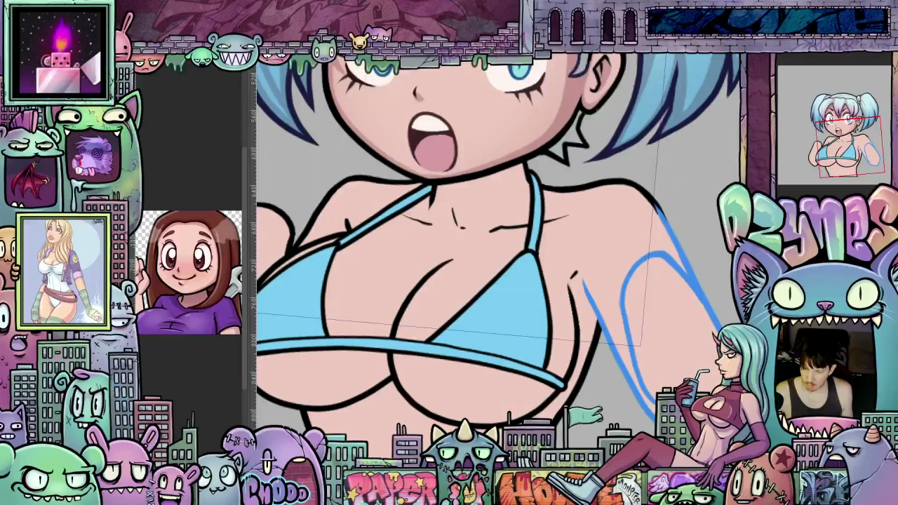
{"action": "key", "text": "ctrl+z"}
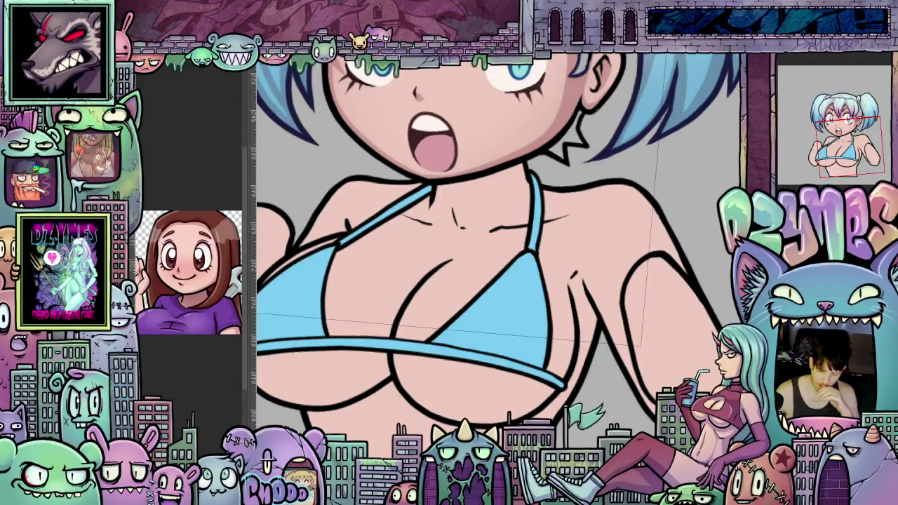
{"action": "scroll", "coordinate": [495, 255], "scroll_direction": "down", "scroll_amount": 1}
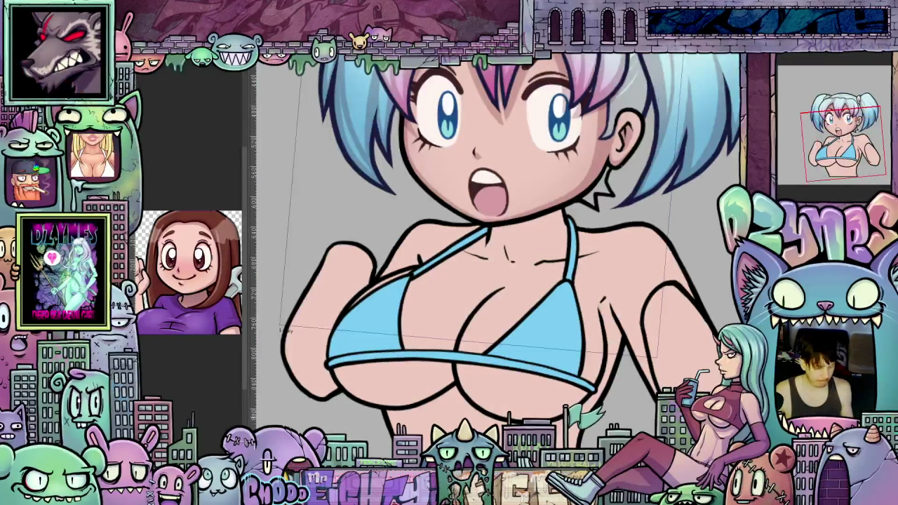
{"action": "scroll", "coordinate": [495, 255], "scroll_direction": "down", "scroll_amount": 1}
{"action": "scroll", "coordinate": [495, 255], "scroll_direction": "up", "scroll_amount": 1}
{"action": "scroll", "coordinate": [495, 255], "scroll_direction": "up", "scroll_amount": 1}
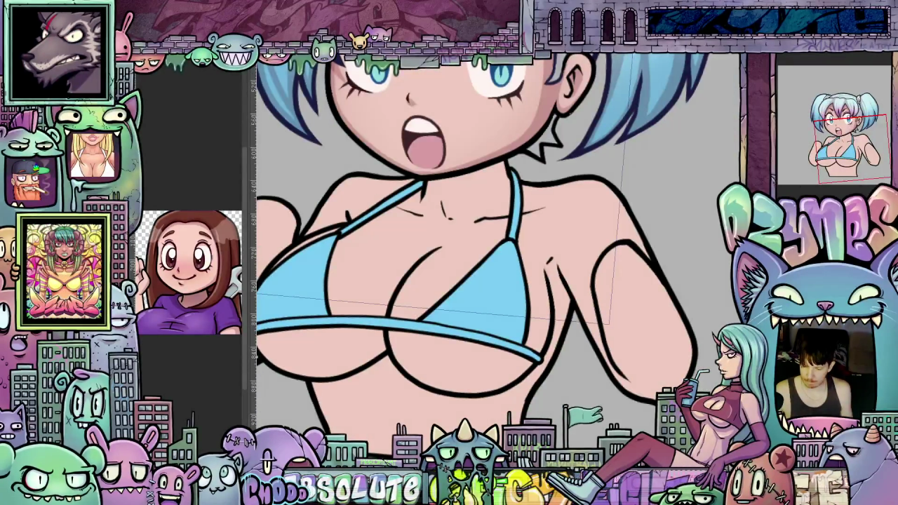
{"action": "left_click", "coordinate": [817, 66]}
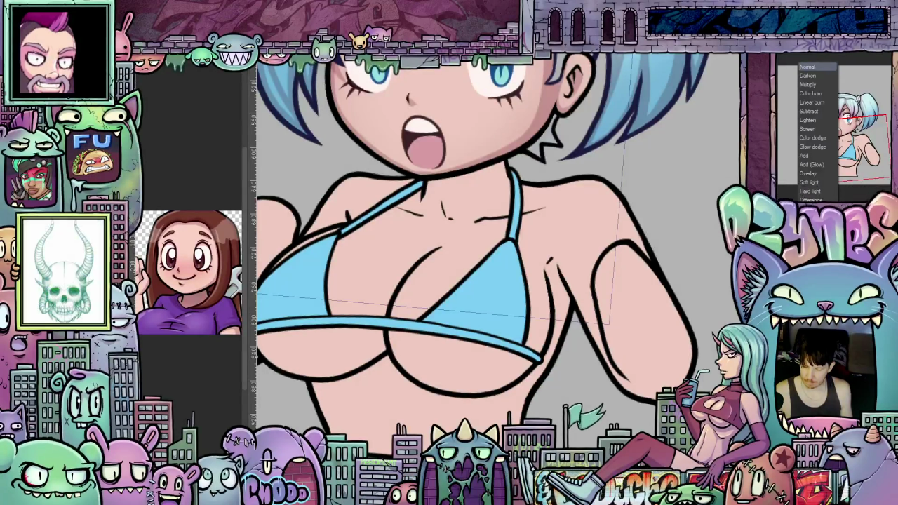
{"action": "left_click", "coordinate": [811, 94]}
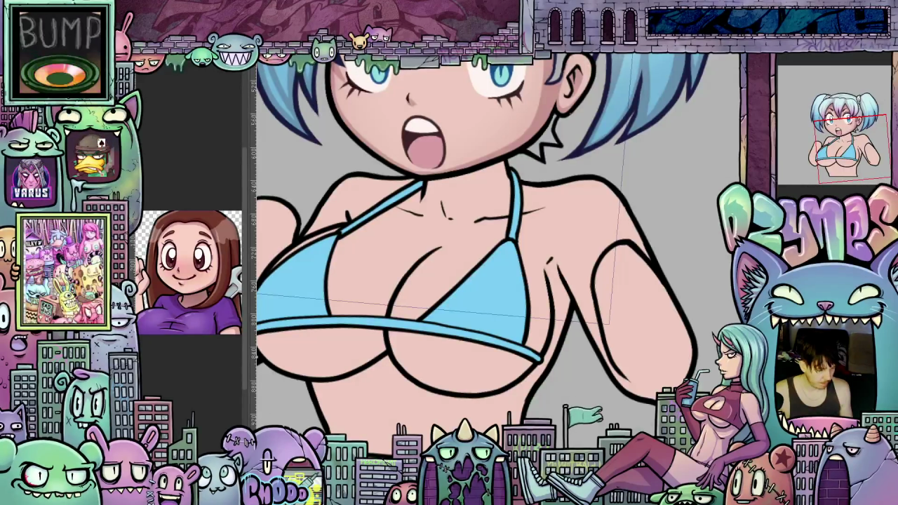
{"action": "left_click_drag", "start_coordinate": [460, 307], "coordinate": [548, 307]}
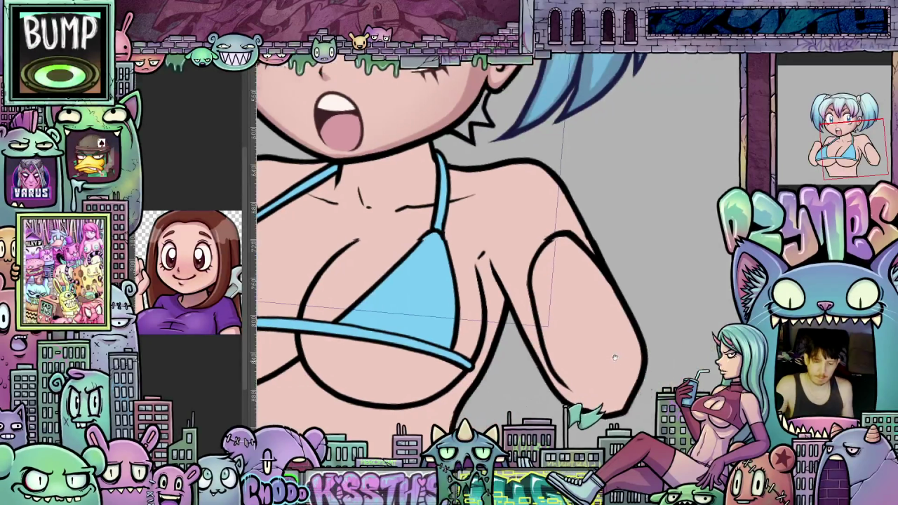
Lasso and fill a darker pink shadow area on the upper arm
{"action": "left_click_drag", "start_coordinate": [525, 317], "coordinate": [552, 327]}
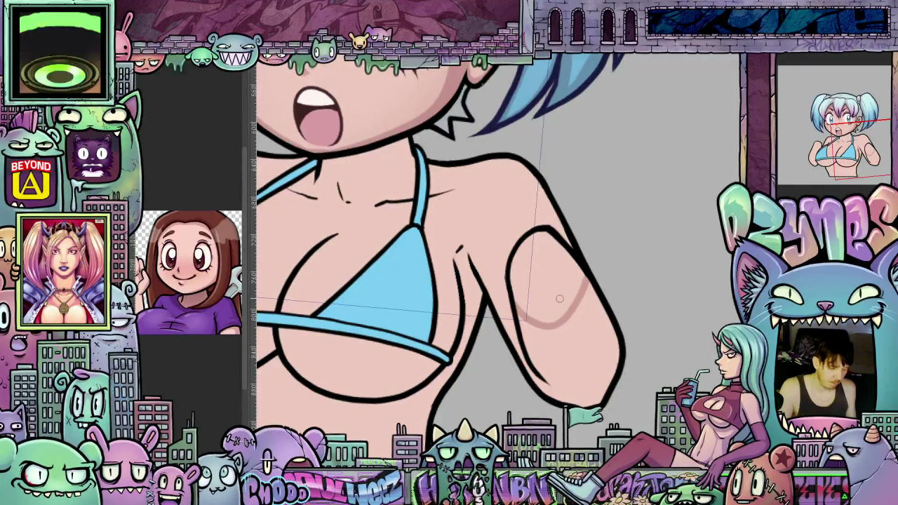
{"action": "left_click", "coordinate": [563, 293]}
{"action": "left_click_drag", "start_coordinate": [548, 330], "coordinate": [616, 336]}
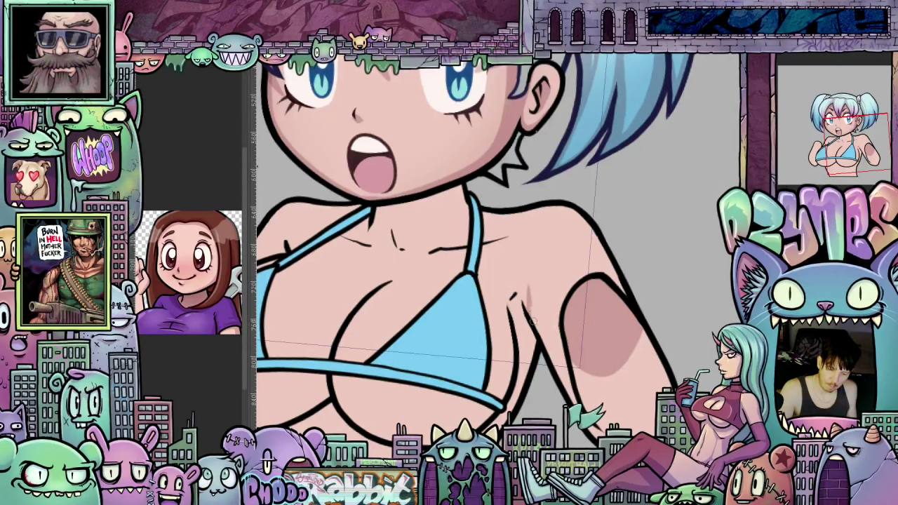
{"action": "left_click_drag", "start_coordinate": [530, 314], "coordinate": [474, 260]}
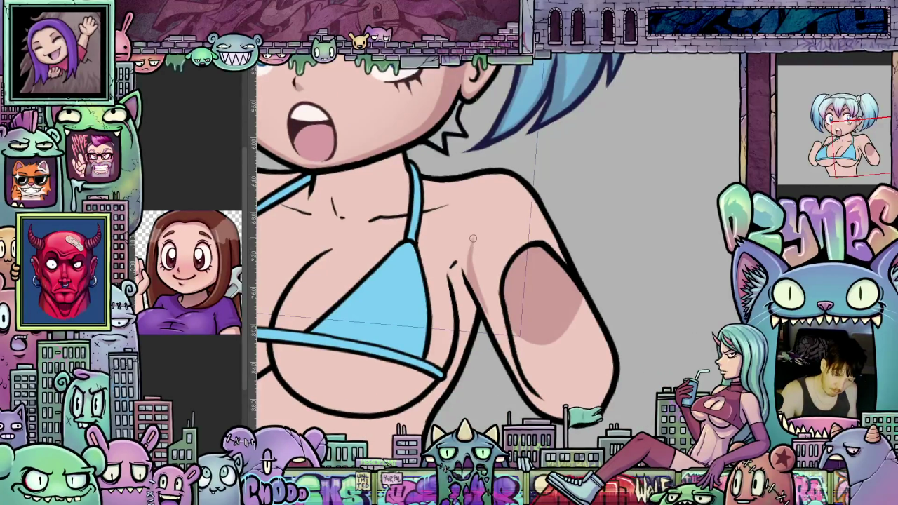
Darken and blend the shading along the armpit crease, then hide the fist and green glow stick
{"action": "left_click_drag", "start_coordinate": [494, 305], "coordinate": [477, 263]}
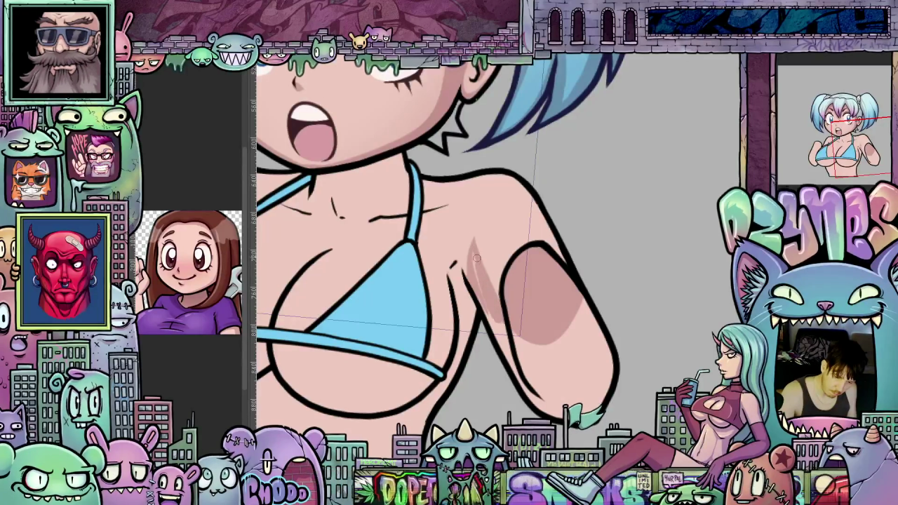
{"action": "mouse_move", "coordinate": [494, 326]}
{"action": "left_mouse_down"}
{"action": "mouse_move", "coordinate": [506, 354]}
{"action": "mouse_move", "coordinate": [470, 265]}
{"action": "left_mouse_up"}
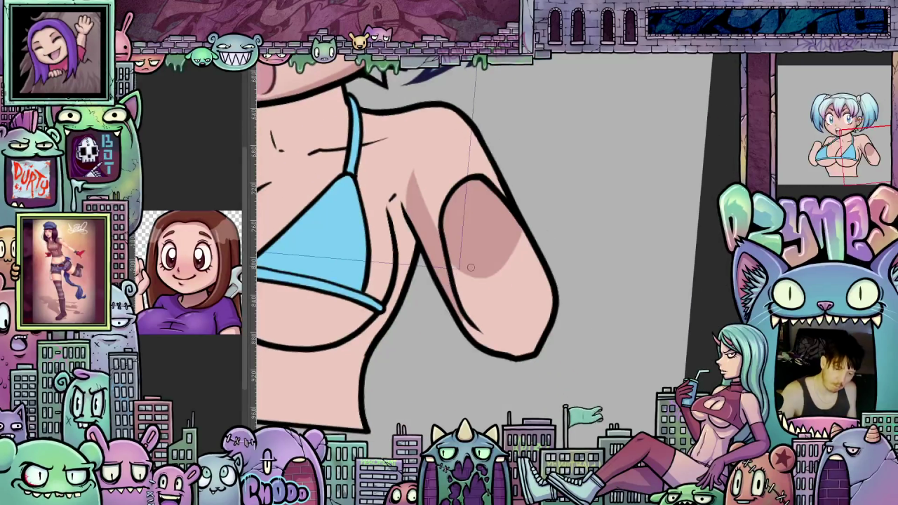
{"action": "mouse_move", "coordinate": [491, 340]}
{"action": "left_mouse_down"}
{"action": "mouse_move", "coordinate": [459, 267]}
{"action": "mouse_move", "coordinate": [493, 326]}
{"action": "left_mouse_up"}
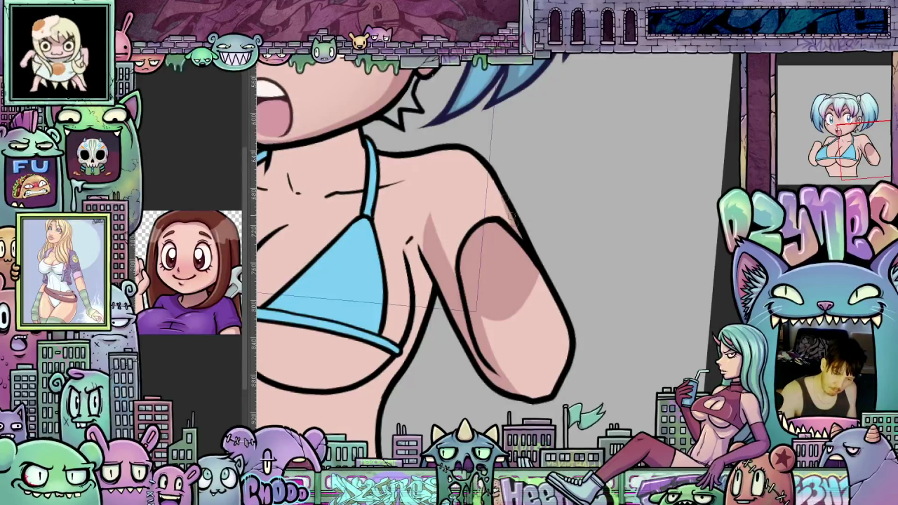
{"action": "scroll", "coordinate": [535, 253], "scroll_direction": "down", "scroll_amount": 4}
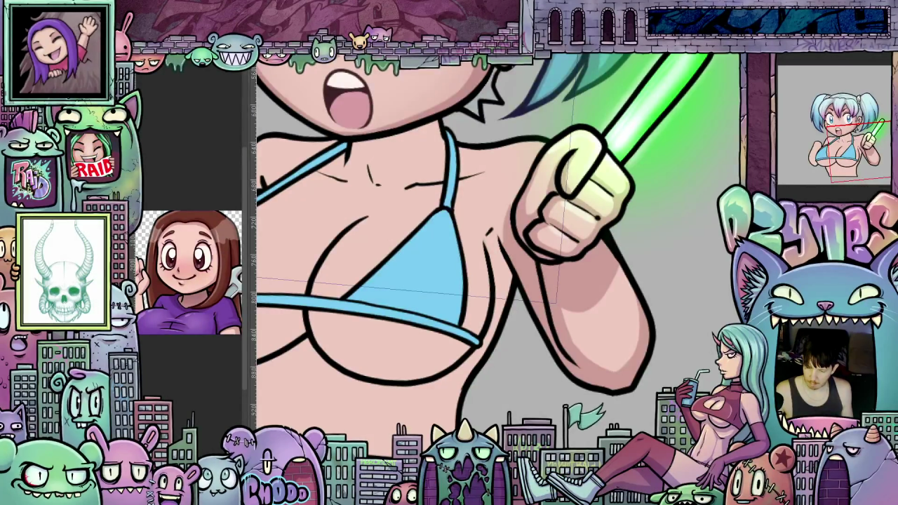
{"action": "key", "text": "ctrl+z"}
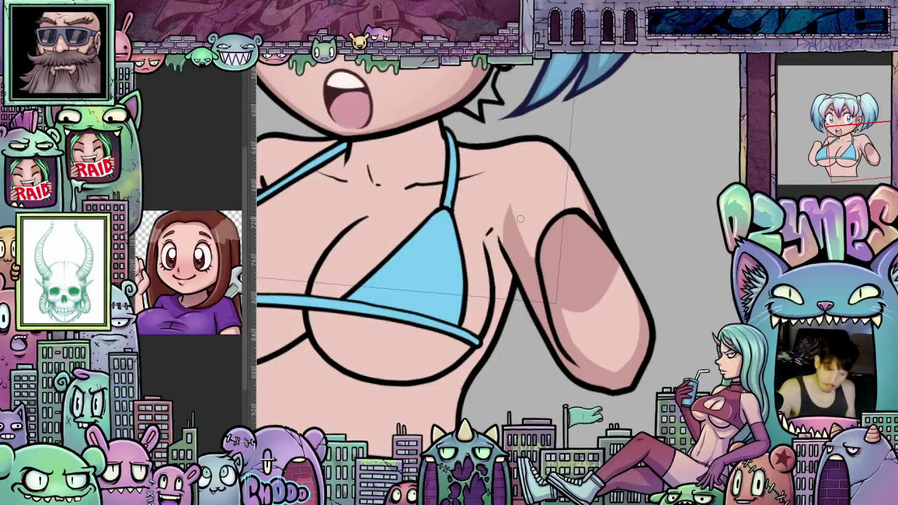
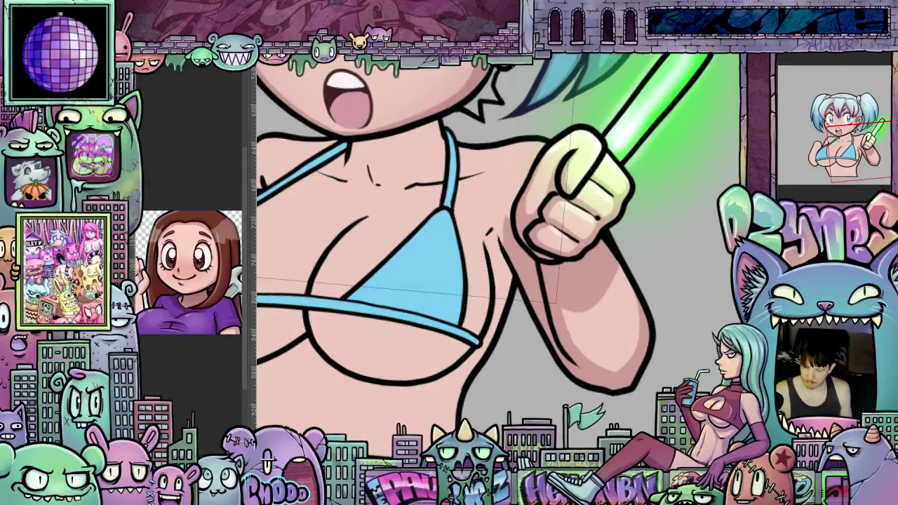
Paint darker pink shadow strokes down the torso's right edge, then hide the bikini linework
{"action": "left_click_drag", "start_coordinate": [549, 370], "coordinate": [627, 391]}
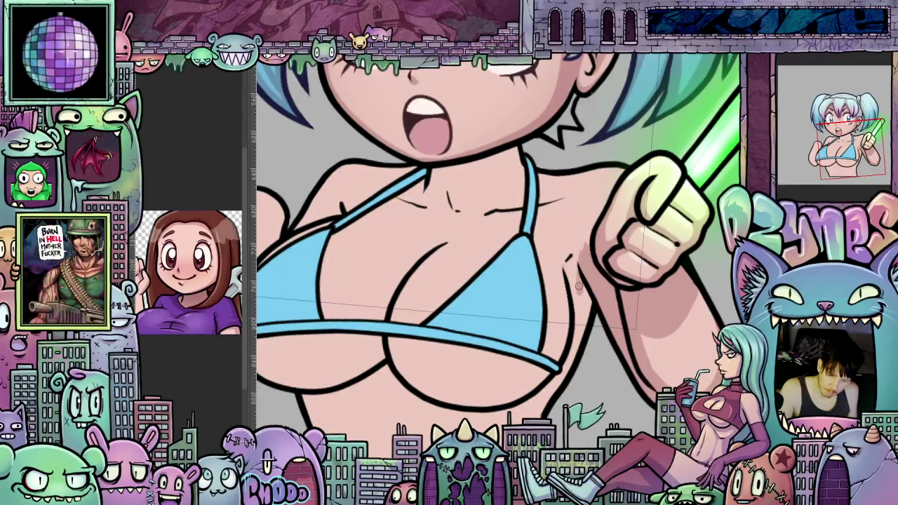
{"action": "left_click_drag", "start_coordinate": [575, 275], "coordinate": [605, 244]}
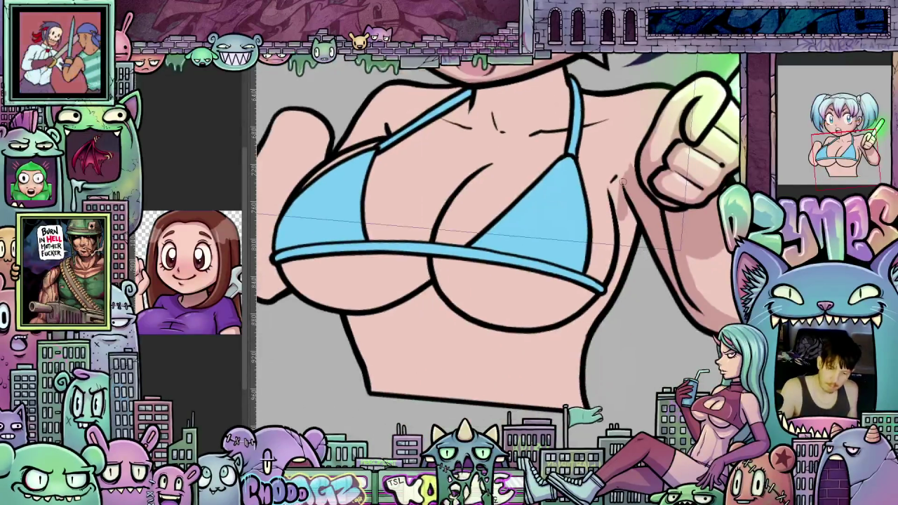
{"action": "left_click_drag", "start_coordinate": [588, 309], "coordinate": [567, 382]}
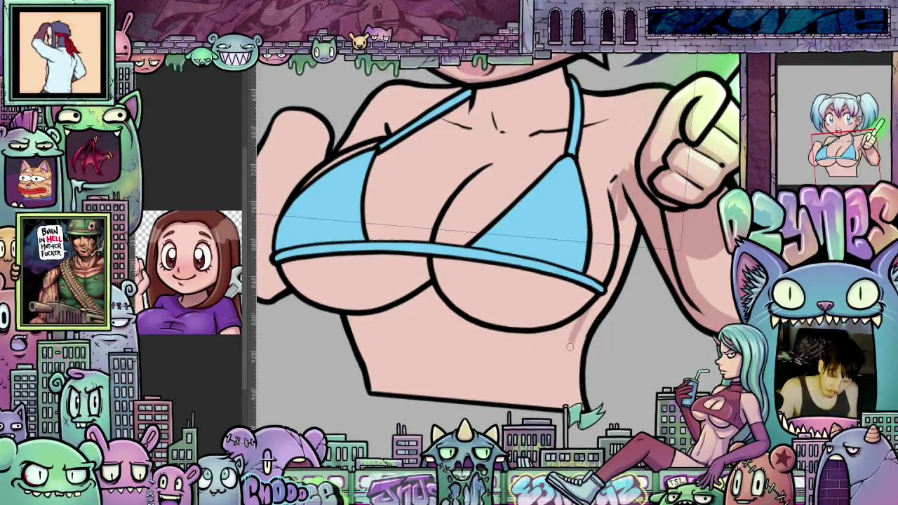
{"action": "left_click_drag", "start_coordinate": [577, 345], "coordinate": [572, 381]}
{"action": "left_click_drag", "start_coordinate": [589, 303], "coordinate": [573, 380]}
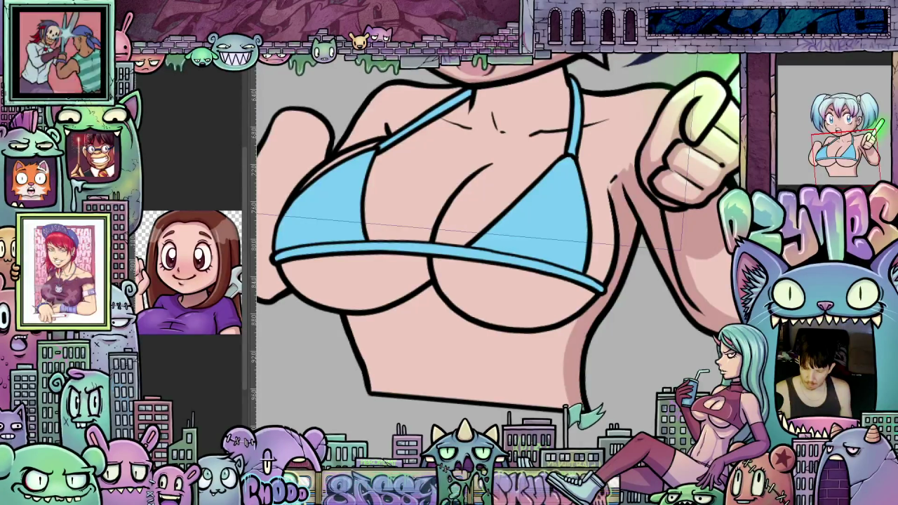
{"action": "key", "text": "ctrl+z"}
{"action": "key", "text": "ctrl+z"}
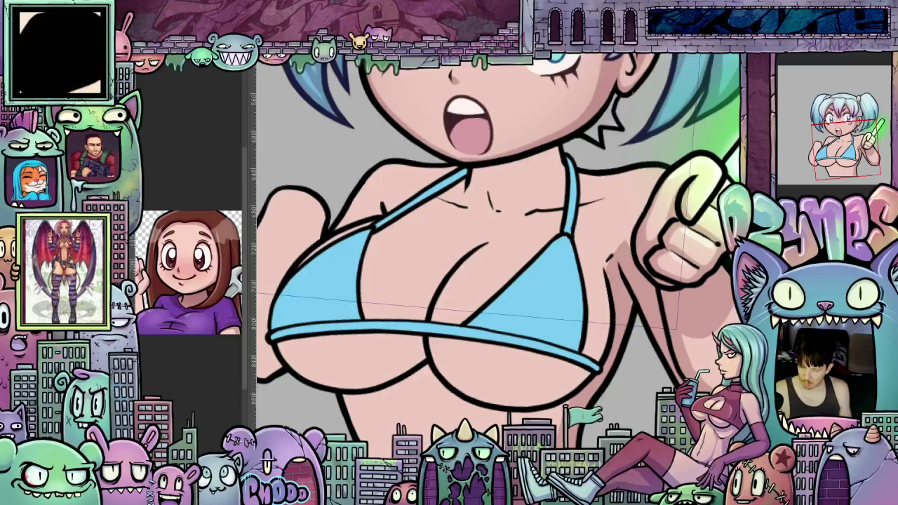
Fill the underbust skin beneath both bikini cups with a darker pink shadow
{"action": "scroll", "coordinate": [680, 297], "scroll_direction": "up", "scroll_amount": 1}
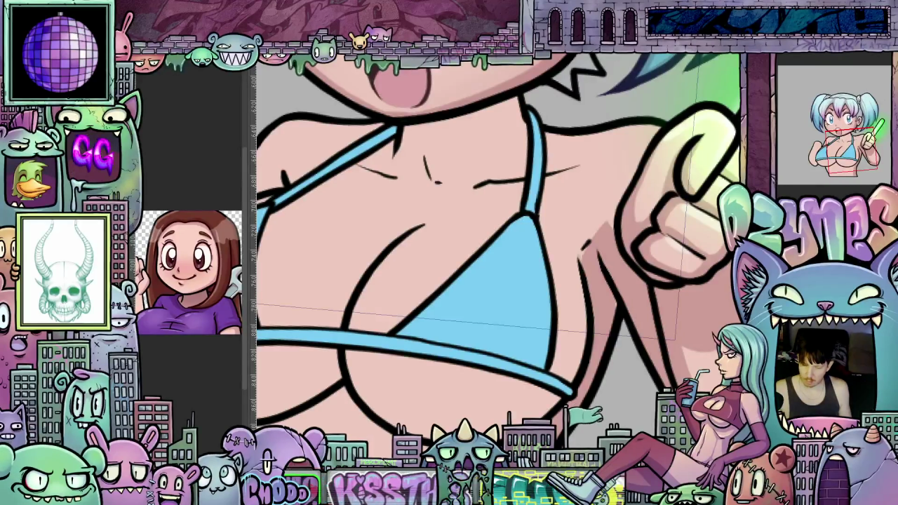
{"action": "mouse_move", "coordinate": [587, 356]}
{"action": "left_mouse_down"}
{"action": "mouse_move", "coordinate": [714, 303]}
{"action": "mouse_move", "coordinate": [711, 249]}
{"action": "left_mouse_up"}
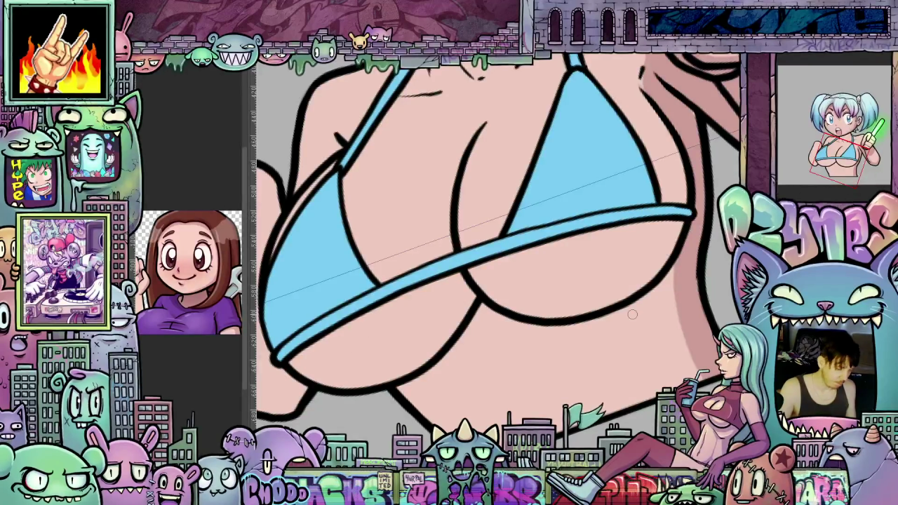
{"action": "left_click", "coordinate": [635, 340]}
{"action": "scroll", "coordinate": [652, 334], "scroll_direction": "up", "scroll_amount": 2}
{"action": "scroll", "coordinate": [651, 334], "scroll_direction": "up", "scroll_amount": 2}
{"action": "scroll", "coordinate": [651, 333], "scroll_direction": "up", "scroll_amount": 2}
{"action": "scroll", "coordinate": [652, 334], "scroll_direction": "up", "scroll_amount": 2}
{"action": "scroll", "coordinate": [573, 370], "scroll_direction": "right", "scroll_amount": 2}
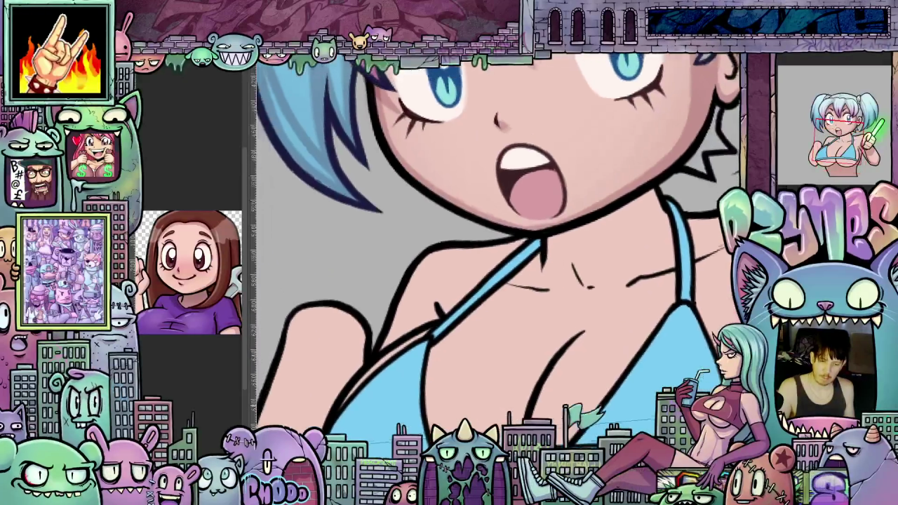
{"action": "scroll", "coordinate": [573, 369], "scroll_direction": "right", "scroll_amount": 2}
{"action": "scroll", "coordinate": [573, 369], "scroll_direction": "right", "scroll_amount": 1}
{"action": "scroll", "coordinate": [573, 370], "scroll_direction": "right", "scroll_amount": 2}
{"action": "scroll", "coordinate": [575, 370], "scroll_direction": "left", "scroll_amount": 1}
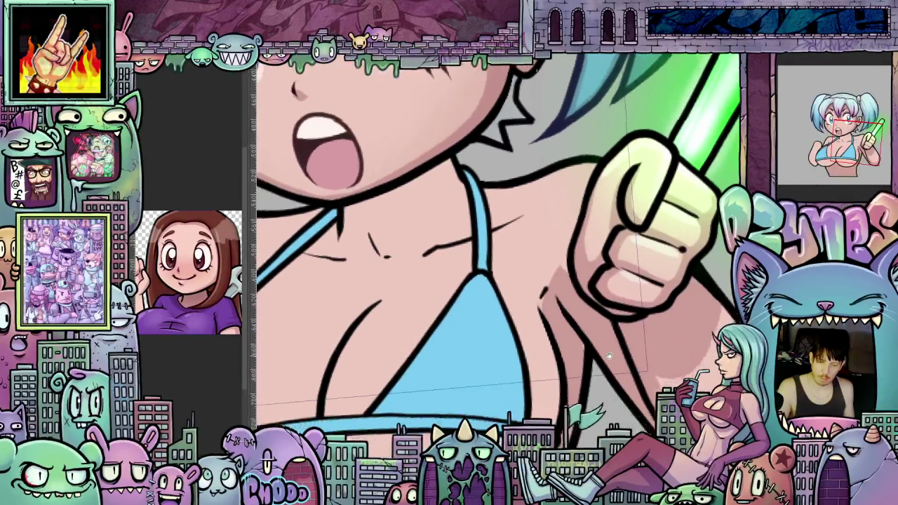
{"action": "scroll", "coordinate": [547, 369], "scroll_direction": "left", "scroll_amount": 1}
{"action": "scroll", "coordinate": [505, 368], "scroll_direction": "left", "scroll_amount": 2}
{"action": "scroll", "coordinate": [462, 365], "scroll_direction": "left", "scroll_amount": 1}
{"action": "scroll", "coordinate": [491, 361], "scroll_direction": "left", "scroll_amount": 2}
{"action": "scroll", "coordinate": [533, 358], "scroll_direction": "up", "scroll_amount": 1}
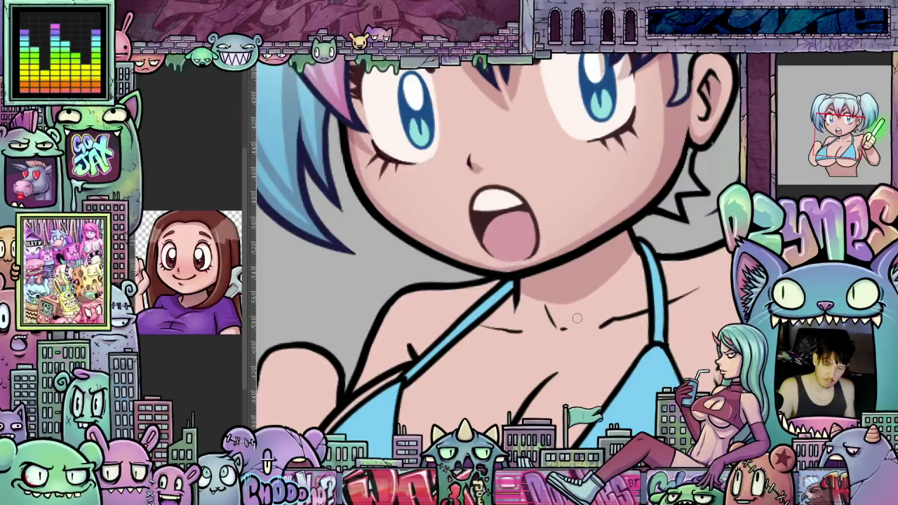
{"action": "mouse_move", "coordinate": [580, 327]}
{"action": "left_mouse_down"}
{"action": "mouse_move", "coordinate": [617, 329]}
{"action": "mouse_move", "coordinate": [546, 367]}
{"action": "mouse_move", "coordinate": [593, 324]}
{"action": "mouse_move", "coordinate": [440, 344]}
{"action": "left_mouse_up"}
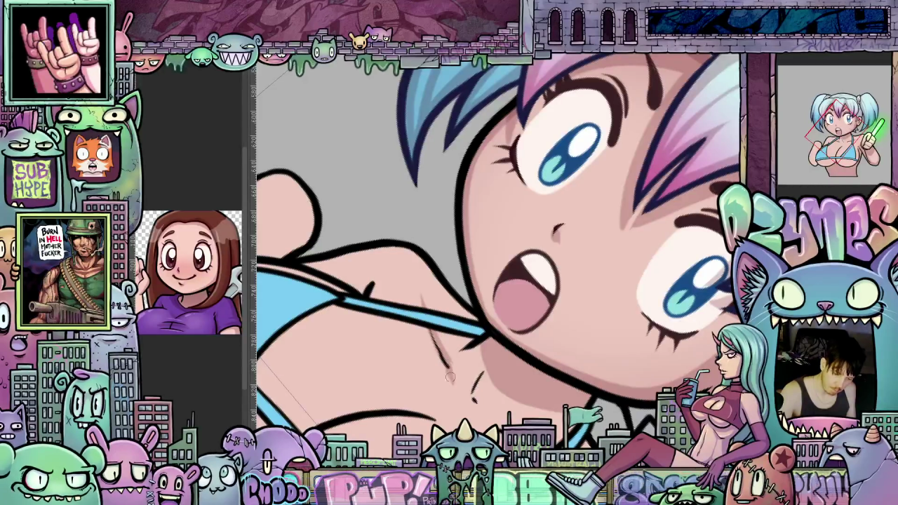
{"action": "left_click_drag", "start_coordinate": [456, 374], "coordinate": [670, 280]}
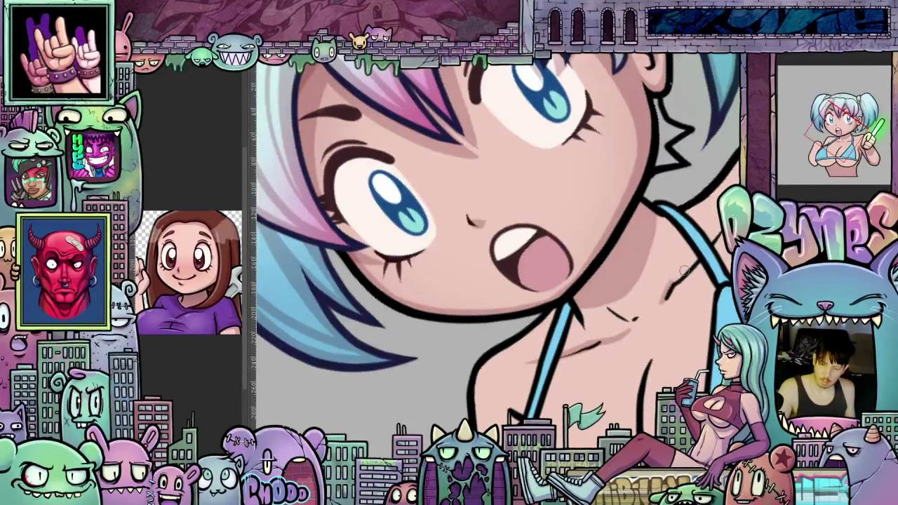
{"action": "left_click_drag", "start_coordinate": [690, 265], "coordinate": [624, 303]}
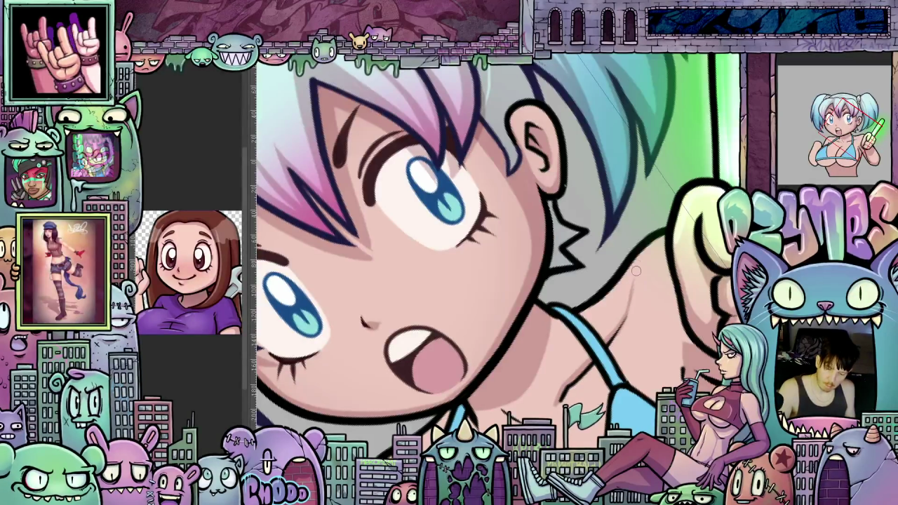
{"action": "mouse_move", "coordinate": [683, 319]}
{"action": "left_mouse_down"}
{"action": "mouse_move", "coordinate": [389, 379]}
{"action": "mouse_move", "coordinate": [638, 388]}
{"action": "left_mouse_up"}
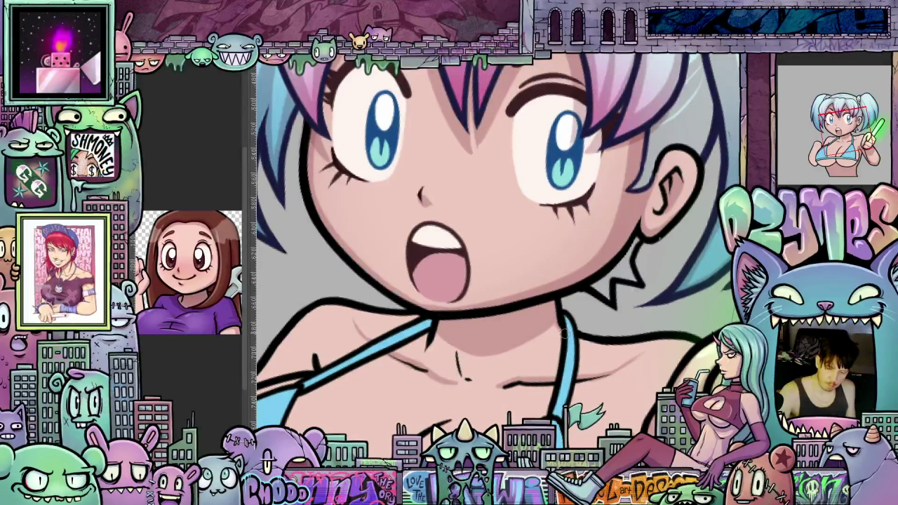
{"action": "mouse_move", "coordinate": [638, 387]}
{"action": "left_mouse_down"}
{"action": "mouse_move", "coordinate": [617, 316]}
{"action": "mouse_move", "coordinate": [480, 341]}
{"action": "left_mouse_up"}
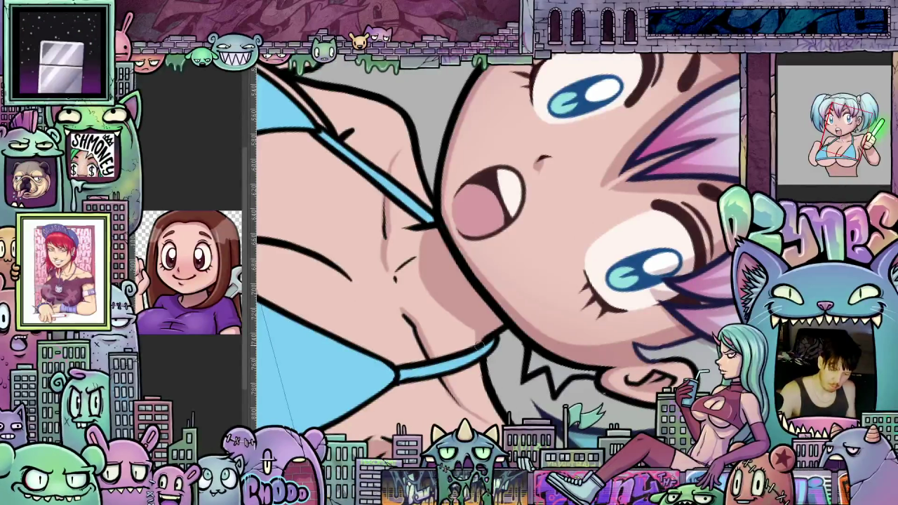
{"action": "mouse_move", "coordinate": [544, 378]}
{"action": "left_mouse_down"}
{"action": "mouse_move", "coordinate": [519, 398]}
{"action": "mouse_move", "coordinate": [491, 337]}
{"action": "mouse_move", "coordinate": [533, 281]}
{"action": "left_mouse_up"}
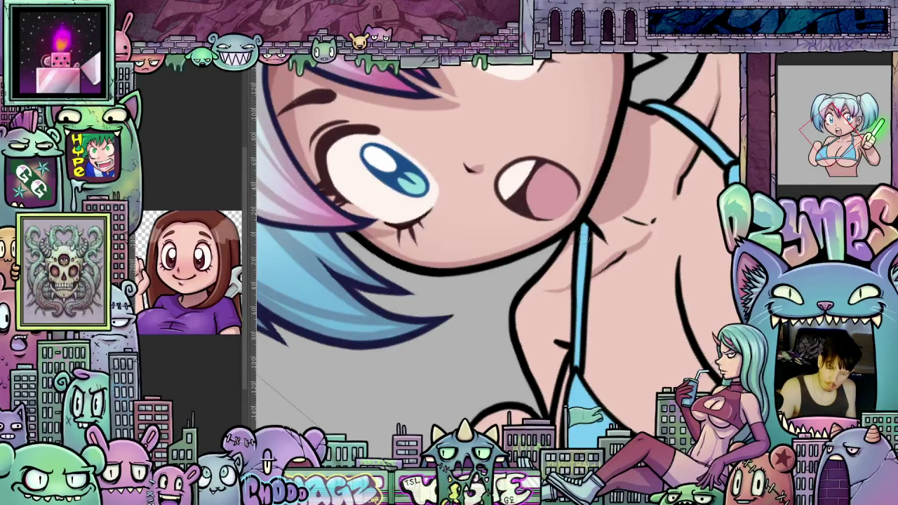
{"action": "mouse_move", "coordinate": [595, 234]}
{"action": "left_mouse_down"}
{"action": "mouse_move", "coordinate": [594, 313]}
{"action": "mouse_move", "coordinate": [609, 363]}
{"action": "mouse_move", "coordinate": [692, 274]}
{"action": "mouse_move", "coordinate": [680, 353]}
{"action": "mouse_move", "coordinate": [568, 325]}
{"action": "mouse_move", "coordinate": [604, 379]}
{"action": "left_mouse_up"}
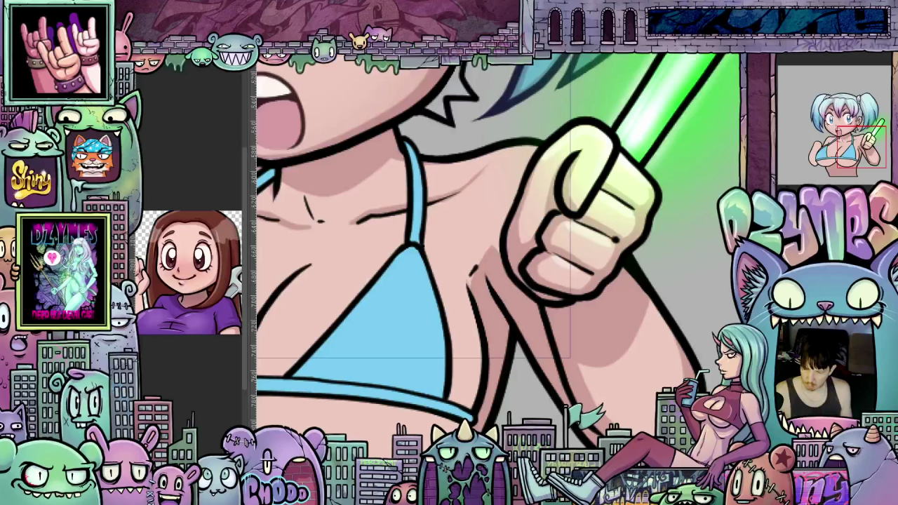
Step back through the arm and glowstick history, then place a Free Transform box on the arm
{"action": "key", "text": "ctrl+z"}
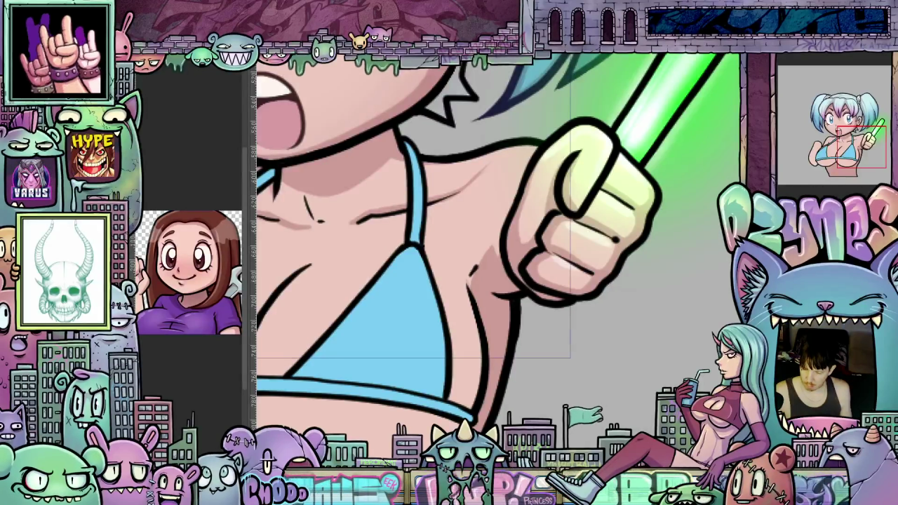
{"action": "key", "text": "ctrl+z"}
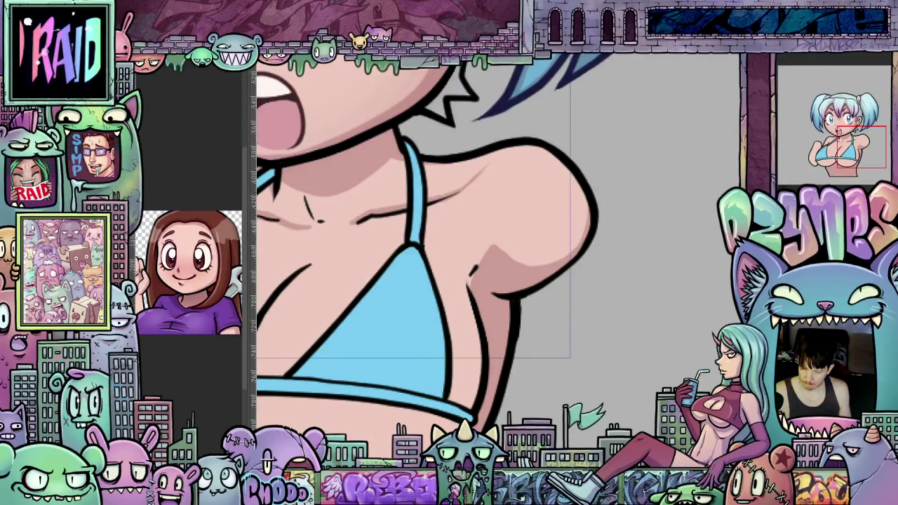
{"action": "key", "text": "ctrl+z"}
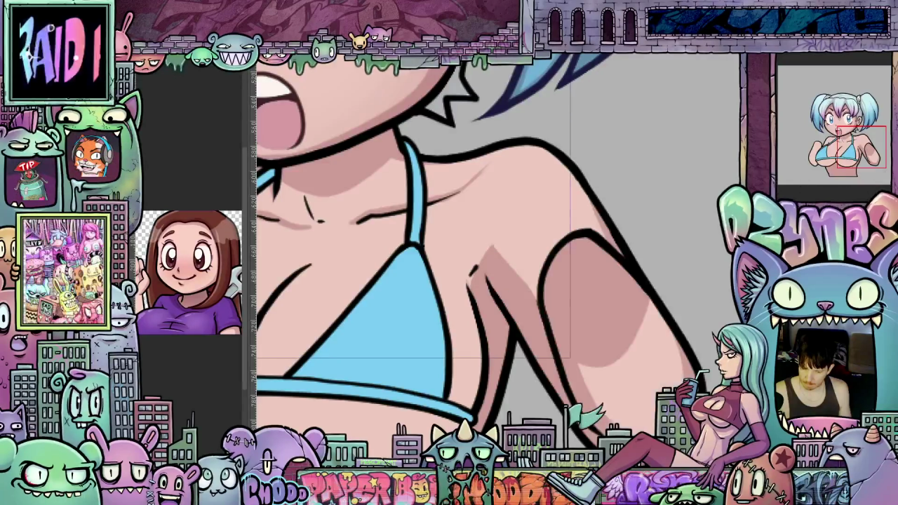
{"action": "key", "text": "ctrl+z"}
{"action": "key", "text": "ctrl+y"}
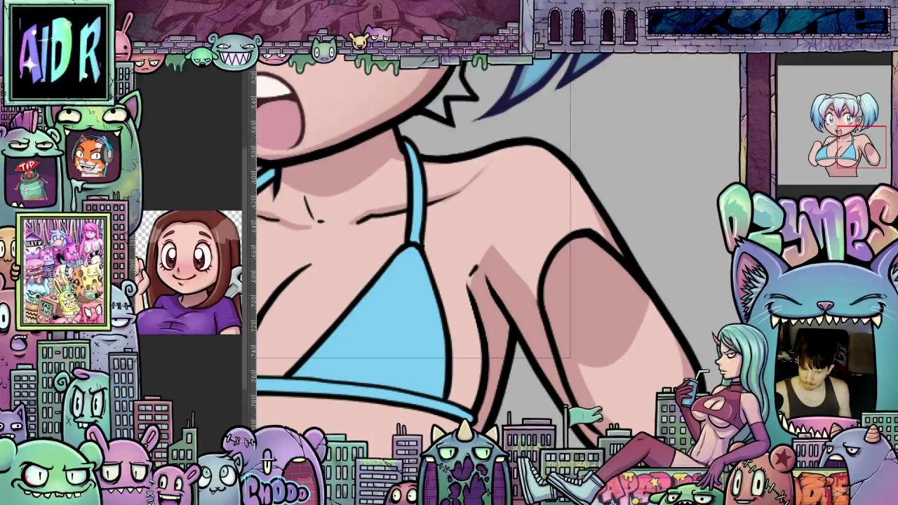
{"action": "scroll", "coordinate": [656, 327], "scroll_direction": "down", "scroll_amount": 2}
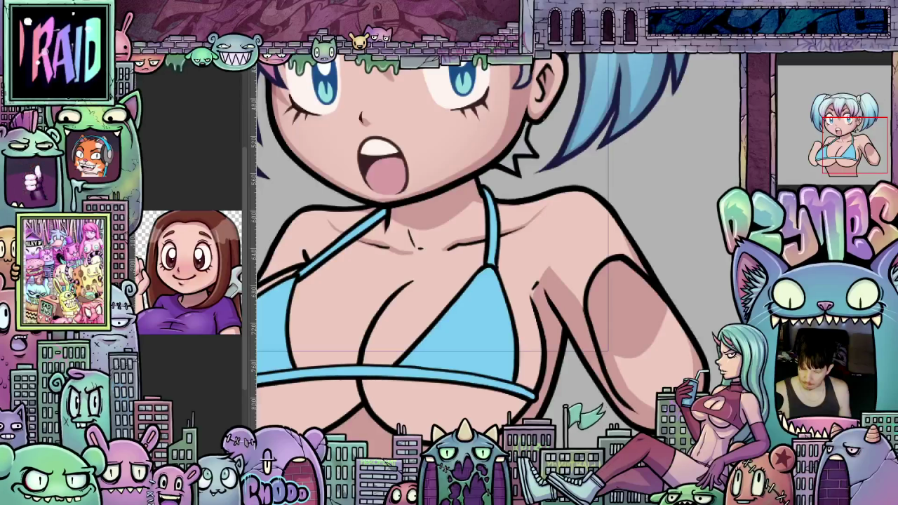
{"action": "key", "text": "ctrl+t"}
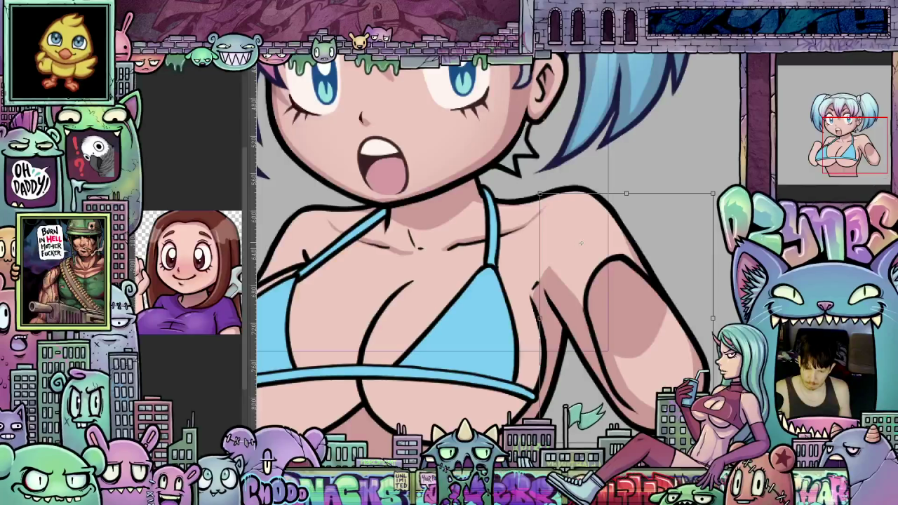
Rotate the right-hand arm a few degrees and apply the transformation
{"action": "mouse_move", "coordinate": [722, 330]}
{"action": "left_mouse_down"}
{"action": "mouse_move", "coordinate": [731, 317]}
{"action": "mouse_move", "coordinate": [725, 333]}
{"action": "left_mouse_up"}
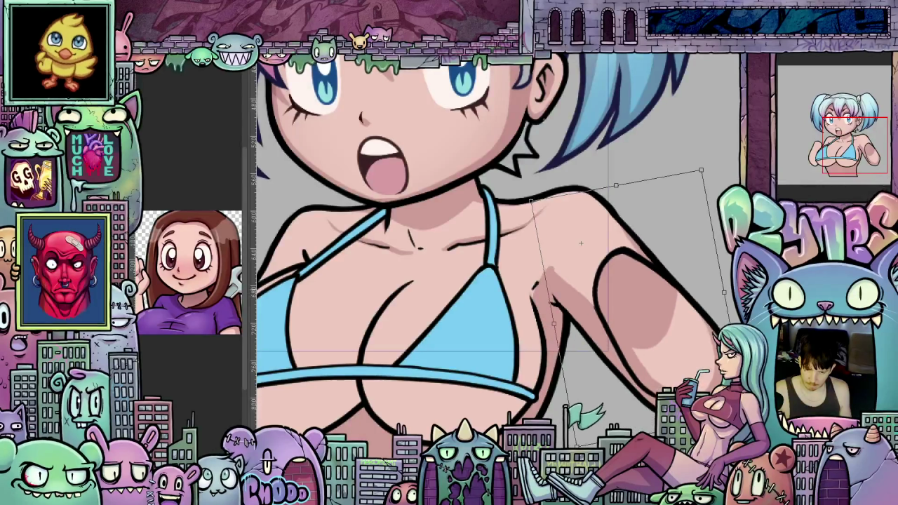
{"action": "mouse_move", "coordinate": [725, 332]}
{"action": "left_mouse_down"}
{"action": "mouse_move", "coordinate": [737, 310]}
{"action": "mouse_move", "coordinate": [729, 327]}
{"action": "left_mouse_up"}
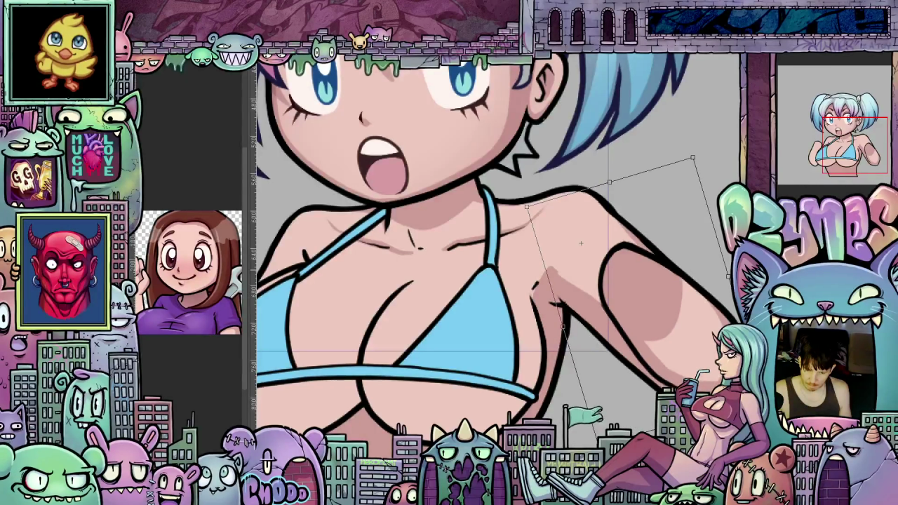
{"action": "left_click_drag", "start_coordinate": [729, 327], "coordinate": [694, 370]}
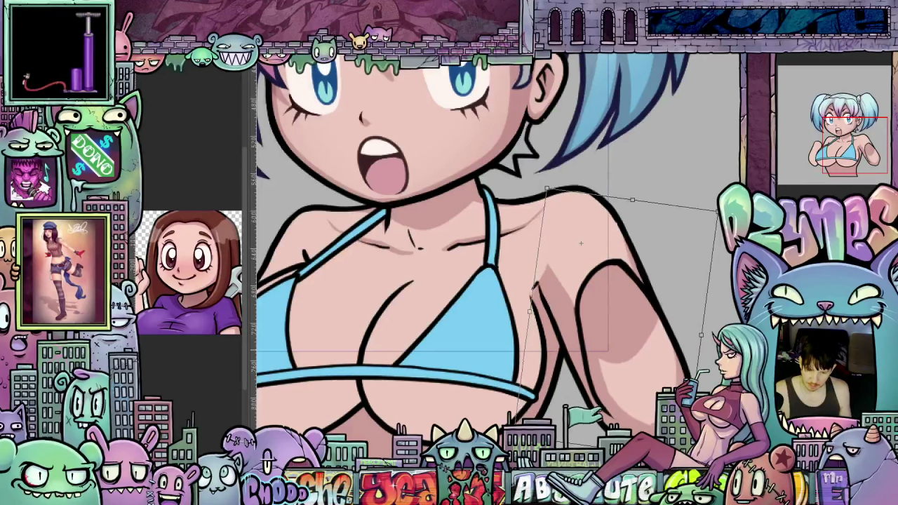
{"action": "mouse_move", "coordinate": [694, 370]}
{"action": "left_mouse_down"}
{"action": "mouse_move", "coordinate": [682, 380]}
{"action": "mouse_move", "coordinate": [701, 361]}
{"action": "mouse_move", "coordinate": [688, 373]}
{"action": "left_mouse_up"}
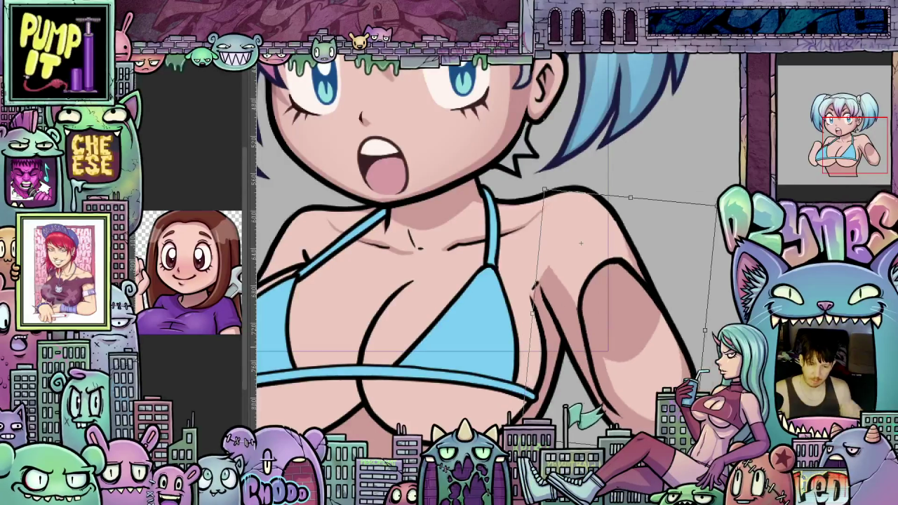
{"action": "left_click_drag", "start_coordinate": [688, 374], "coordinate": [683, 377]}
{"action": "scroll", "coordinate": [635, 221], "scroll_direction": "up", "scroll_amount": 3}
{"action": "scroll", "coordinate": [621, 252], "scroll_direction": "up", "scroll_amount": 2}
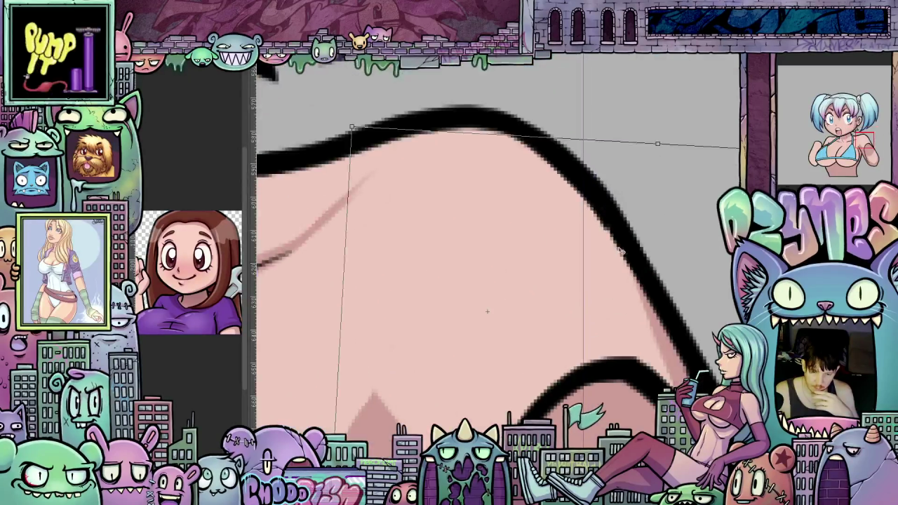
{"action": "scroll", "coordinate": [606, 232], "scroll_direction": "down", "scroll_amount": 3}
{"action": "scroll", "coordinate": [617, 249], "scroll_direction": "down", "scroll_amount": 2}
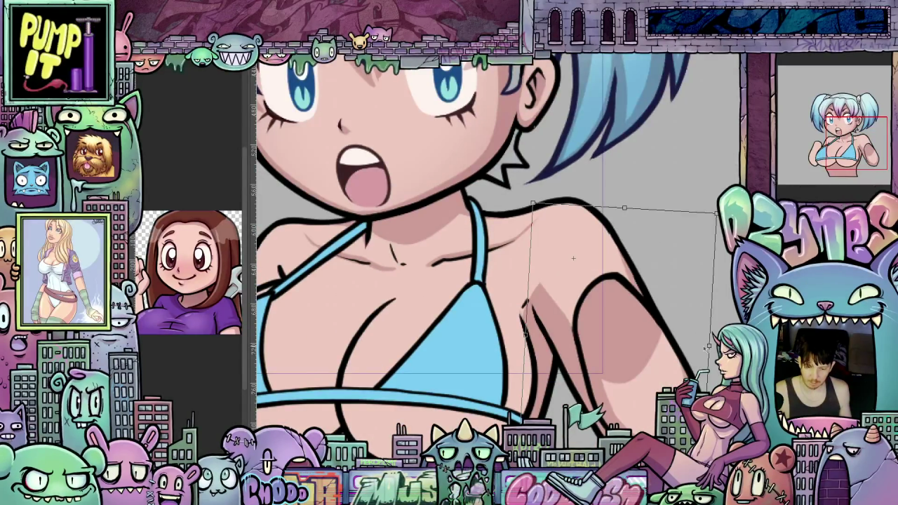
{"action": "mouse_move", "coordinate": [720, 204]}
{"action": "left_mouse_down"}
{"action": "mouse_move", "coordinate": [724, 224]}
{"action": "mouse_move", "coordinate": [696, 172]}
{"action": "mouse_move", "coordinate": [714, 207]}
{"action": "left_mouse_up"}
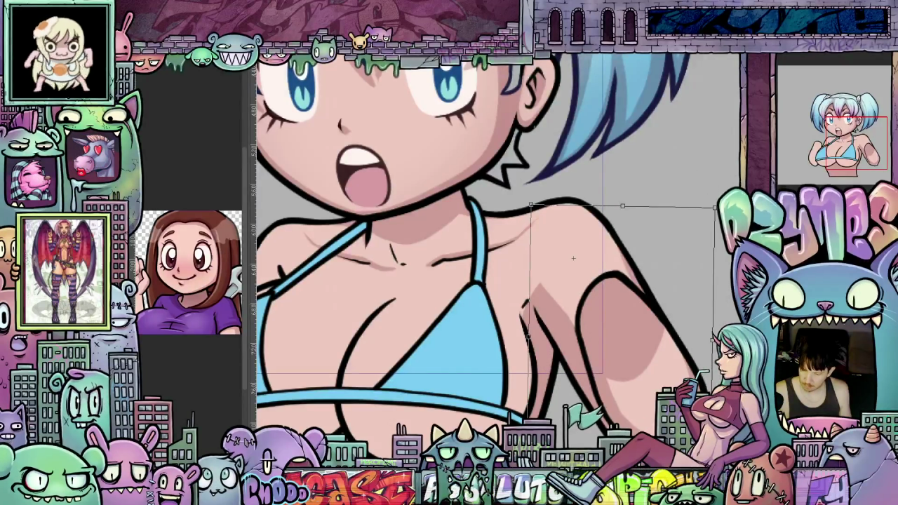
{"action": "key", "text": "p"}
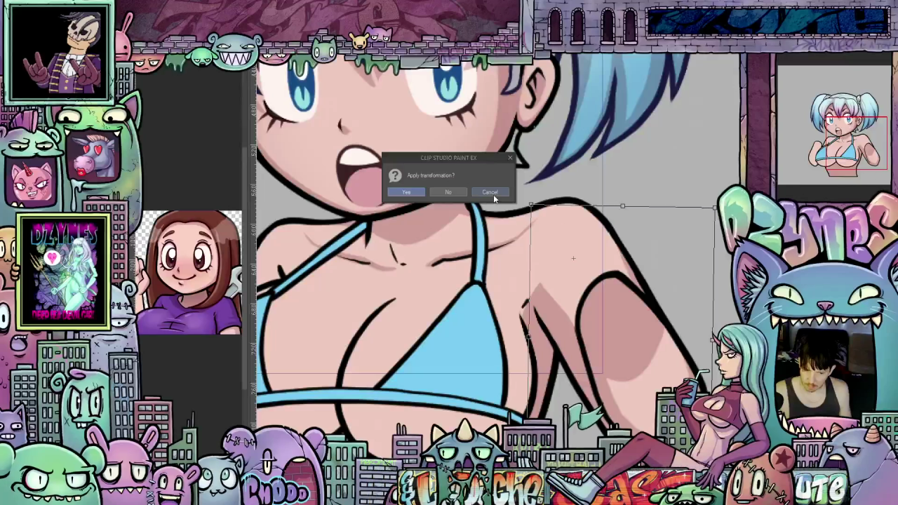
{"action": "key", "text": "Return"}
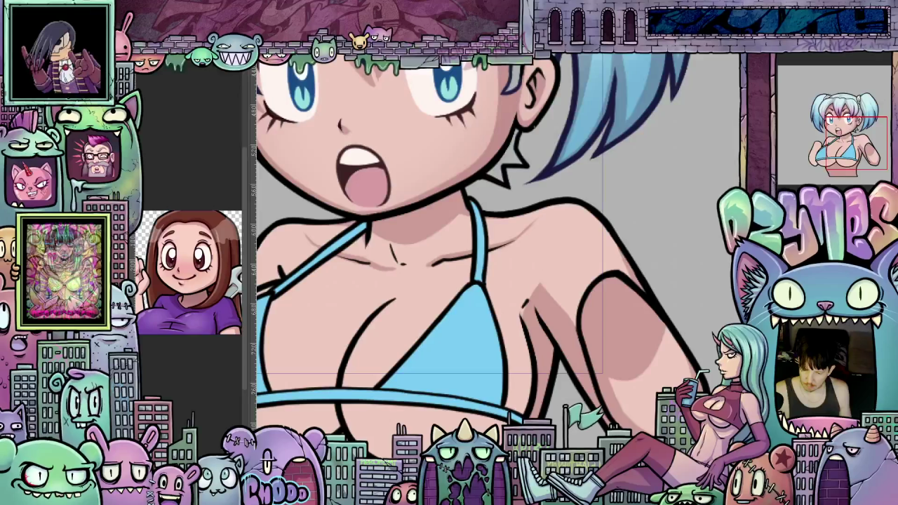
Toggle the inked arm off and on to compare with the sketch, turning the view around the chest
{"action": "key", "text": "ctrl+z"}
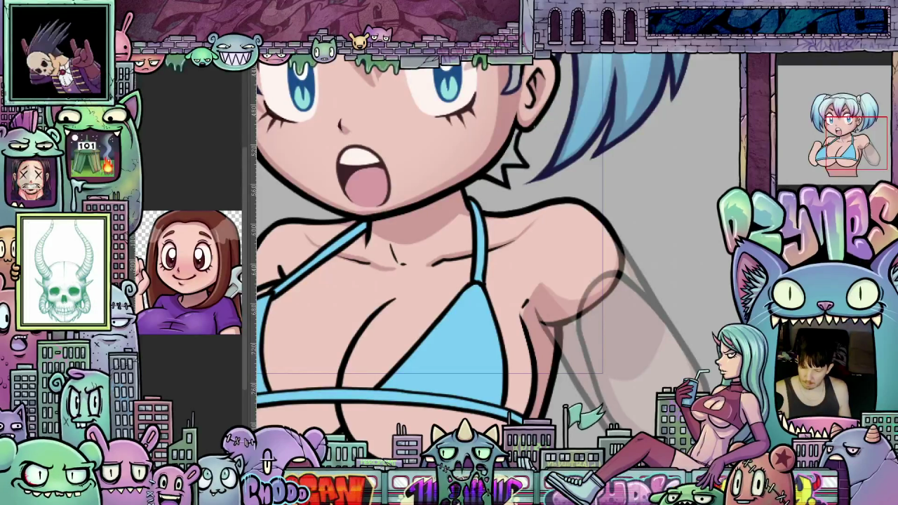
{"action": "left_click_drag", "start_coordinate": [449, 252], "coordinate": [531, 301]}
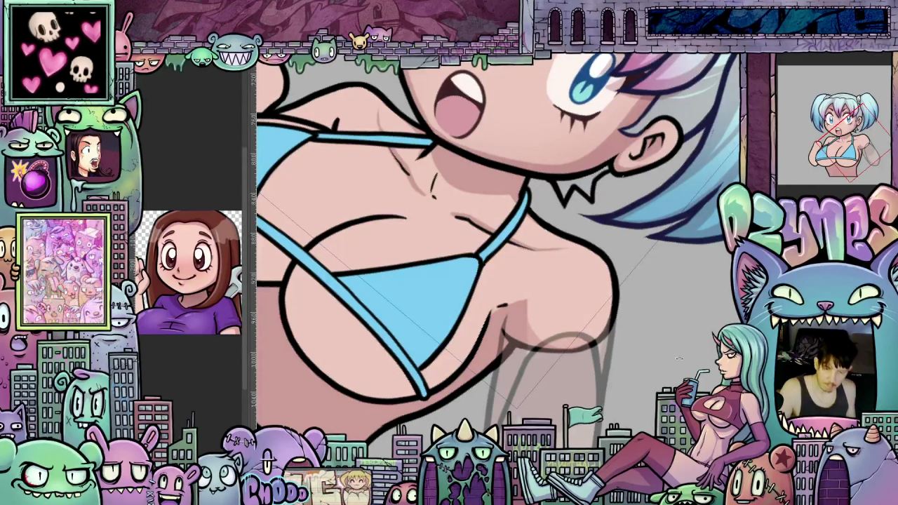
{"action": "left_click_drag", "start_coordinate": [607, 322], "coordinate": [693, 283]}
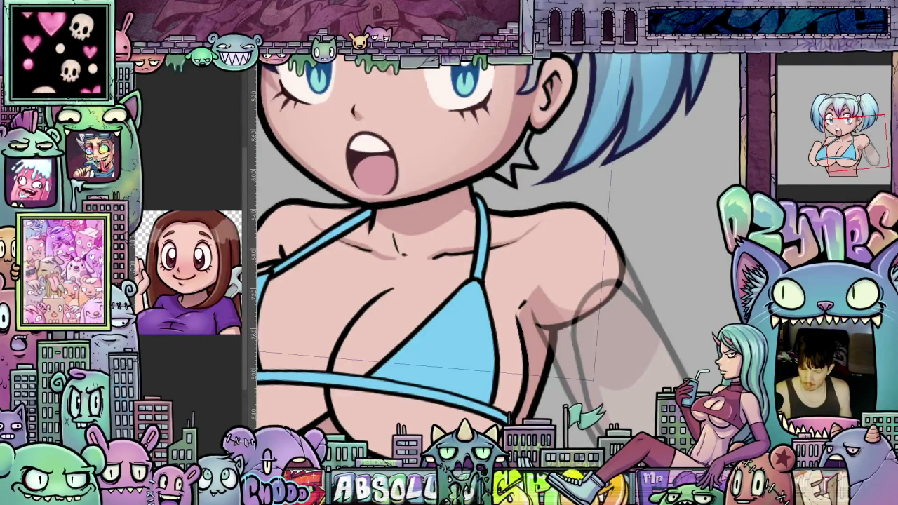
{"action": "key", "text": "ctrl+z"}
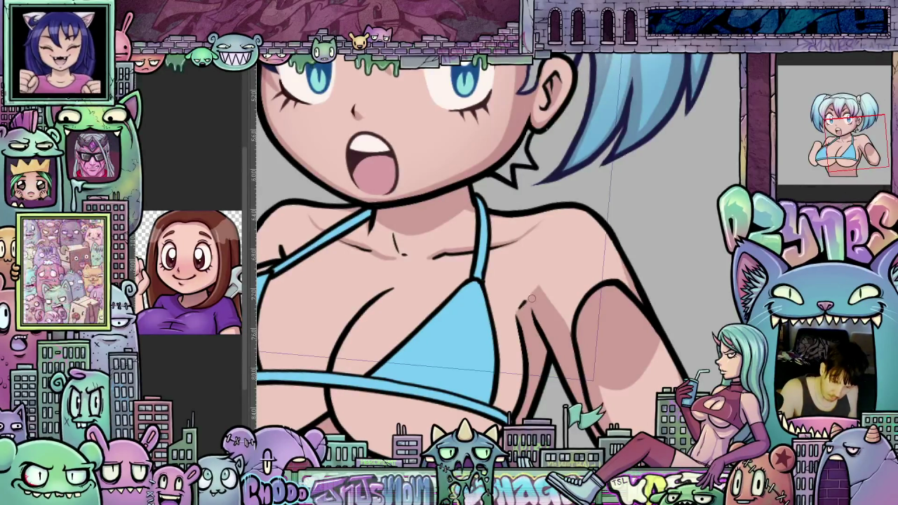
{"action": "left_click_drag", "start_coordinate": [546, 343], "coordinate": [700, 302]}
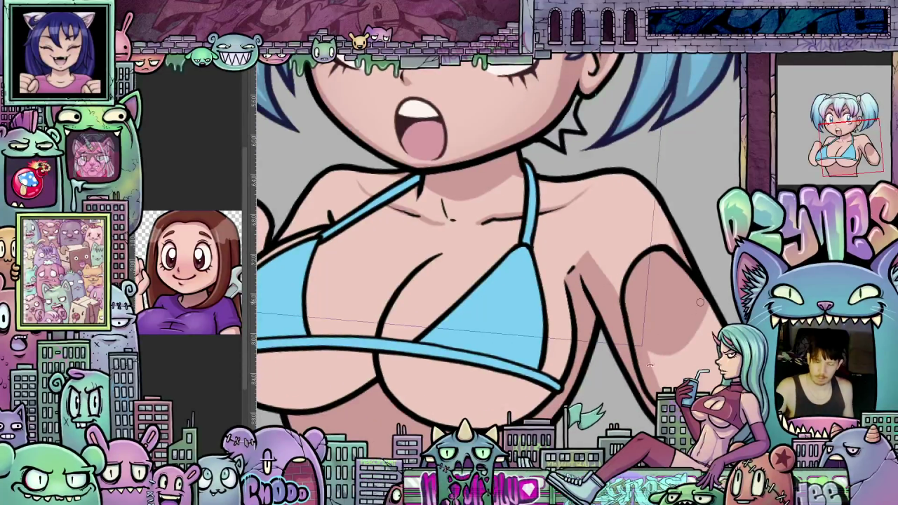
{"action": "mouse_move", "coordinate": [699, 302]}
{"action": "left_mouse_down"}
{"action": "mouse_move", "coordinate": [674, 329]}
{"action": "mouse_move", "coordinate": [631, 232]}
{"action": "left_mouse_up"}
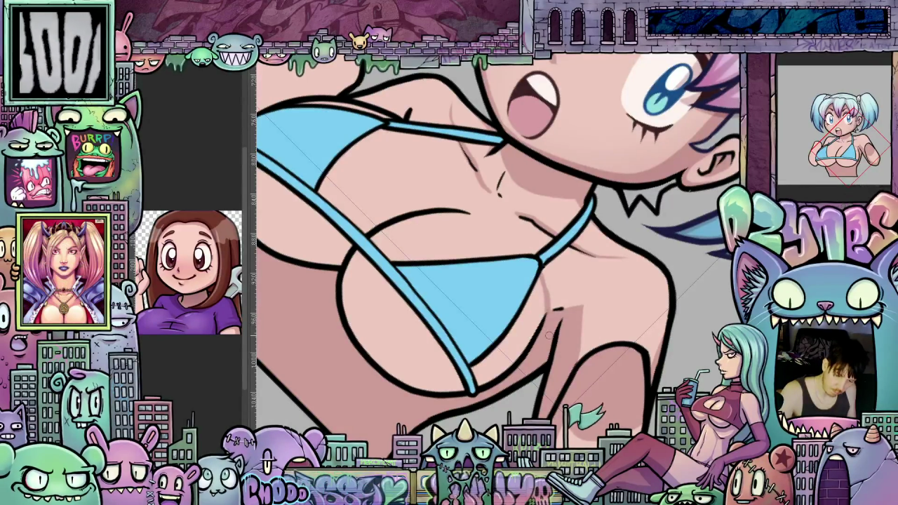
{"action": "left_click_drag", "start_coordinate": [546, 335], "coordinate": [589, 245]}
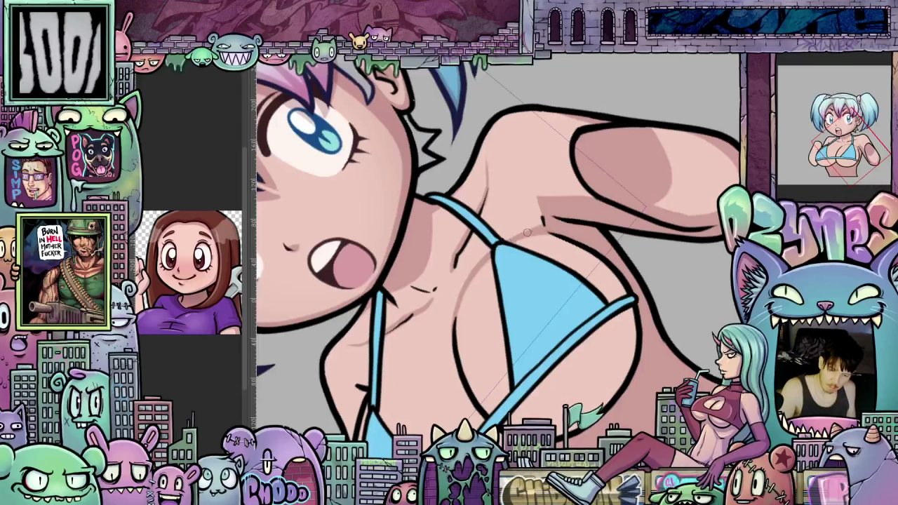
{"action": "mouse_move", "coordinate": [545, 221]}
{"action": "left_mouse_down"}
{"action": "mouse_move", "coordinate": [689, 255]}
{"action": "mouse_move", "coordinate": [476, 288]}
{"action": "left_mouse_up"}
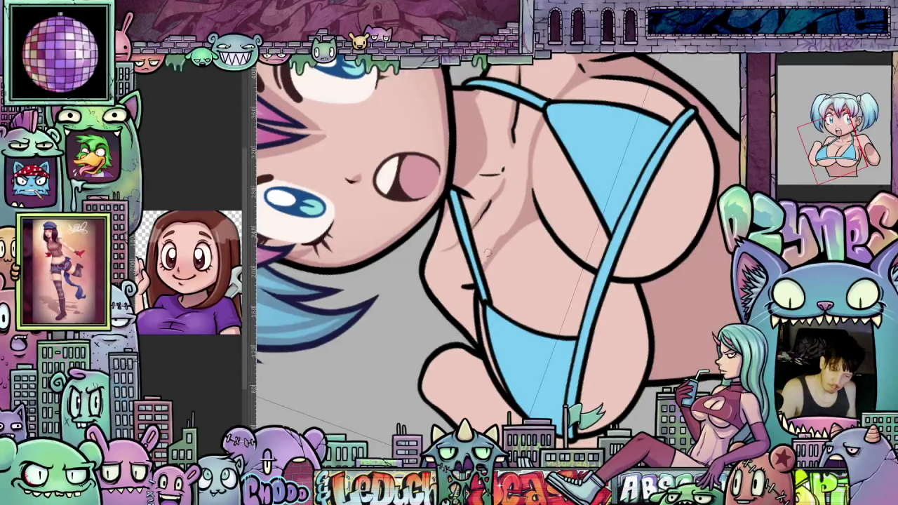
Rotate the canvas view upright over the face and chest and show the glowstick fist layer again
{"action": "mouse_move", "coordinate": [483, 259]}
{"action": "left_mouse_down"}
{"action": "mouse_move", "coordinate": [591, 226]}
{"action": "mouse_move", "coordinate": [643, 294]}
{"action": "left_mouse_up"}
{"action": "left_click_drag", "start_coordinate": [354, 405], "coordinate": [420, 379]}
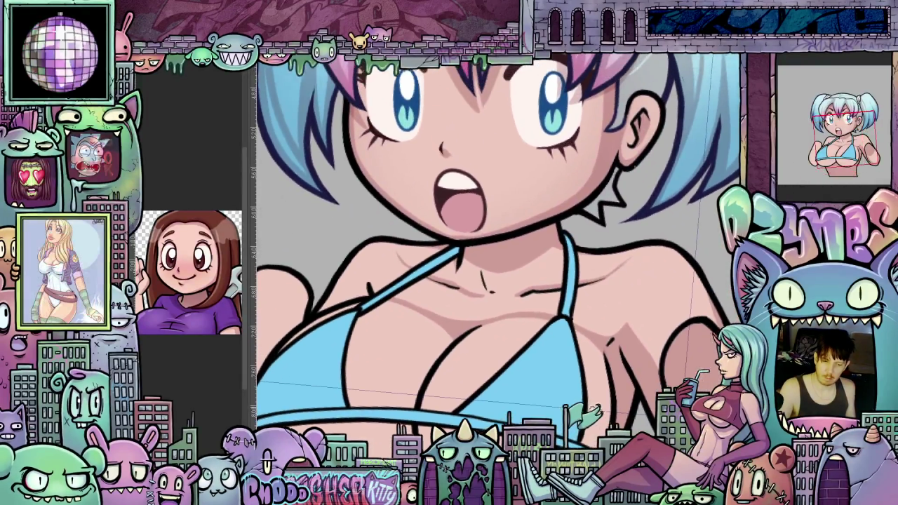
{"action": "mouse_move", "coordinate": [617, 392]}
{"action": "left_mouse_down"}
{"action": "mouse_move", "coordinate": [637, 398]}
{"action": "mouse_move", "coordinate": [530, 331]}
{"action": "left_mouse_up"}
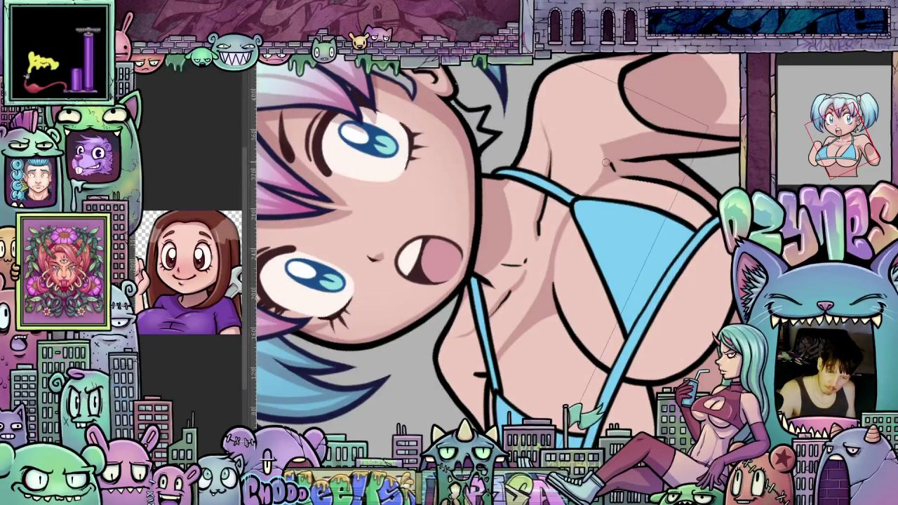
{"action": "left_click_drag", "start_coordinate": [605, 166], "coordinate": [635, 379]}
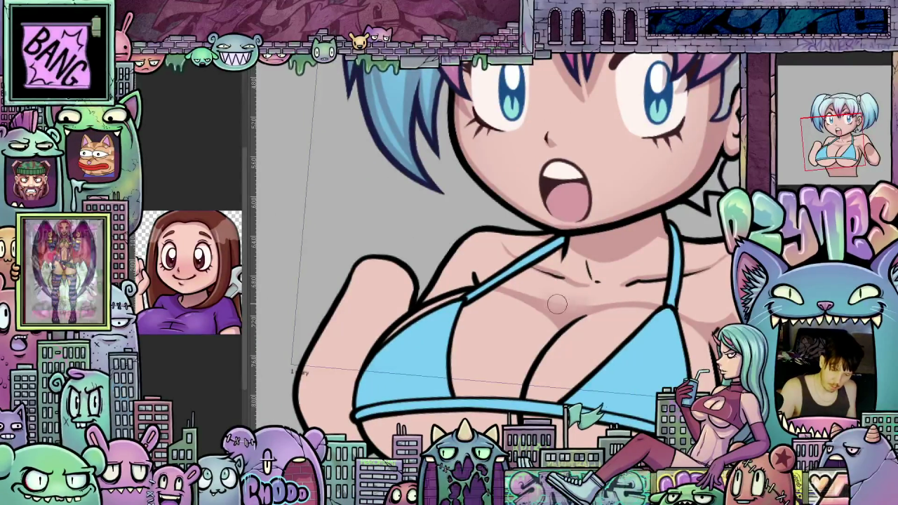
{"action": "left_click_drag", "start_coordinate": [577, 307], "coordinate": [585, 244]}
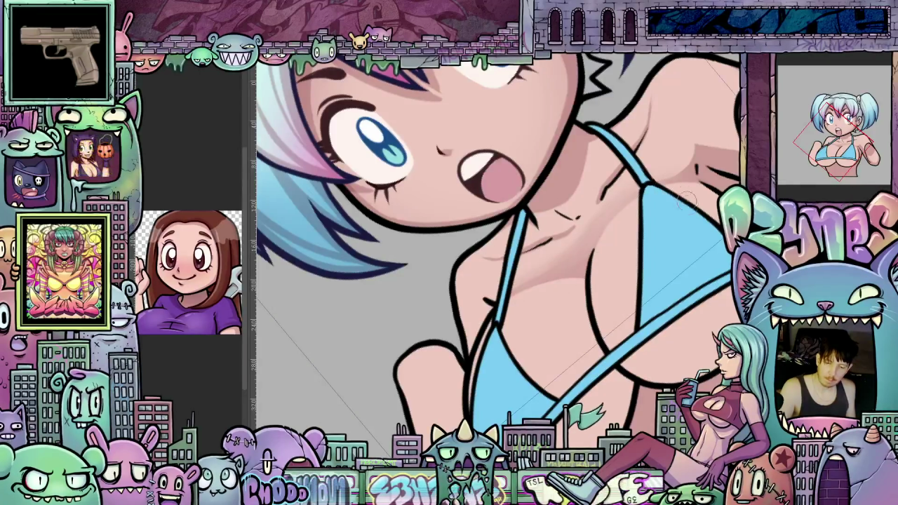
{"action": "key", "text": "-"}
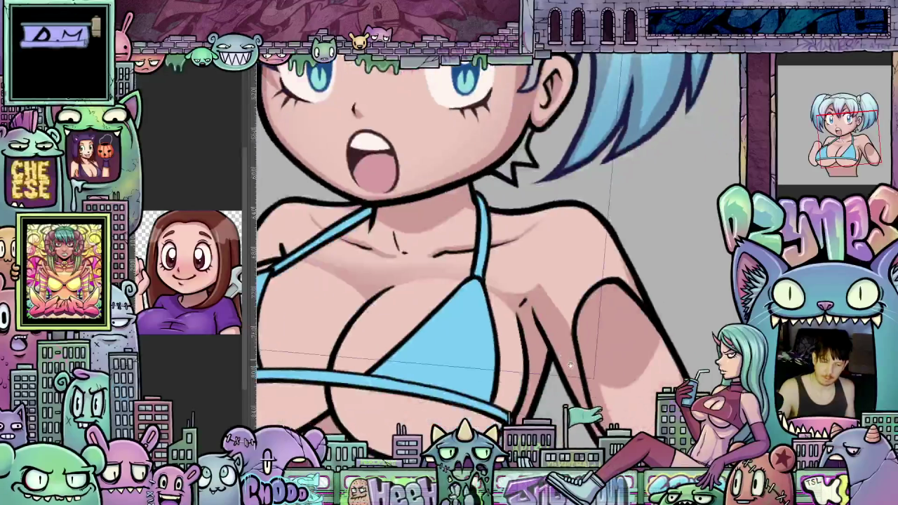
{"action": "mouse_move", "coordinate": [685, 340]}
{"action": "left_mouse_down"}
{"action": "mouse_move", "coordinate": [594, 394]}
{"action": "mouse_move", "coordinate": [508, 358]}
{"action": "left_mouse_up"}
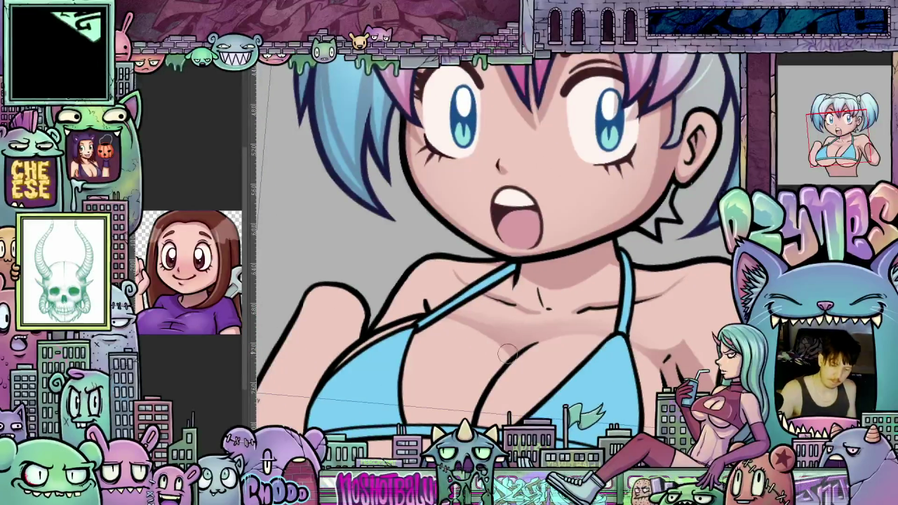
{"action": "mouse_move", "coordinate": [509, 357]}
{"action": "left_mouse_down"}
{"action": "mouse_move", "coordinate": [591, 374]}
{"action": "mouse_move", "coordinate": [588, 340]}
{"action": "mouse_move", "coordinate": [640, 352]}
{"action": "left_mouse_up"}
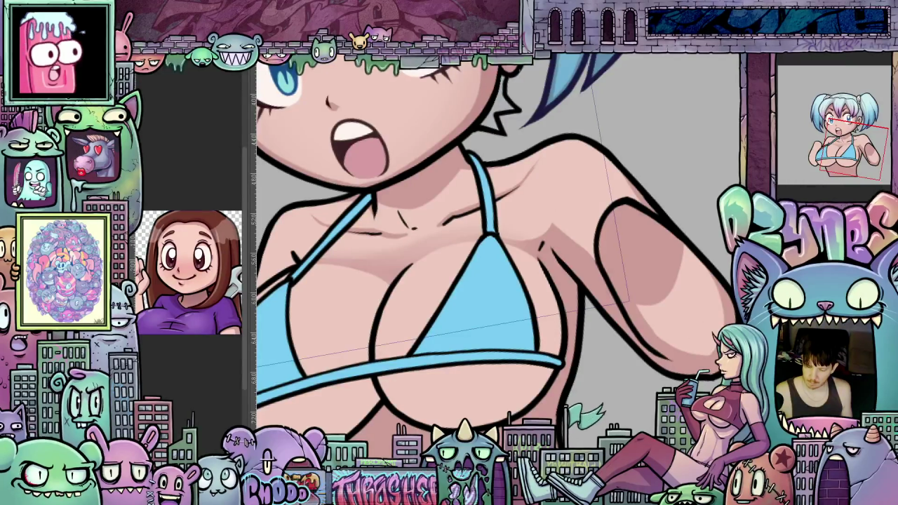
{"action": "key", "text": "ctrl+z"}
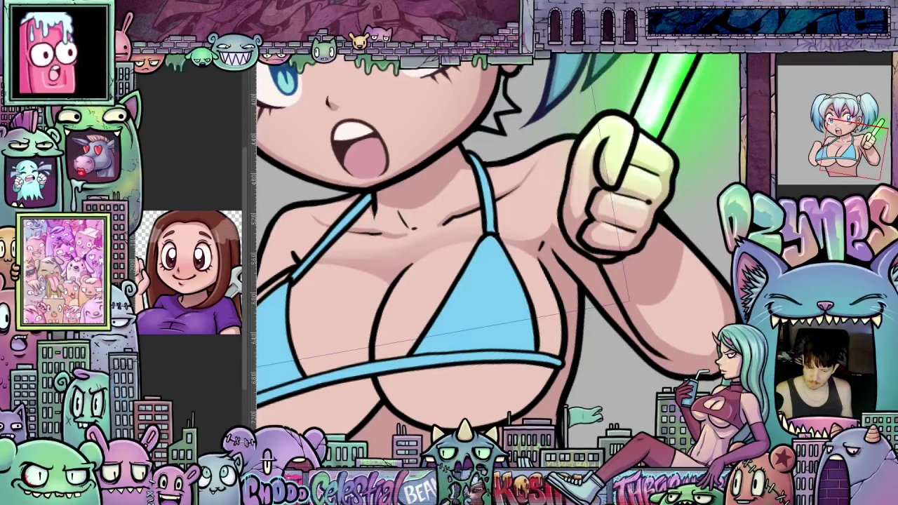
{"action": "scroll", "coordinate": [654, 279], "scroll_direction": "down", "scroll_amount": 3}
{"action": "left_click_drag", "start_coordinate": [653, 278], "coordinate": [316, 265]}
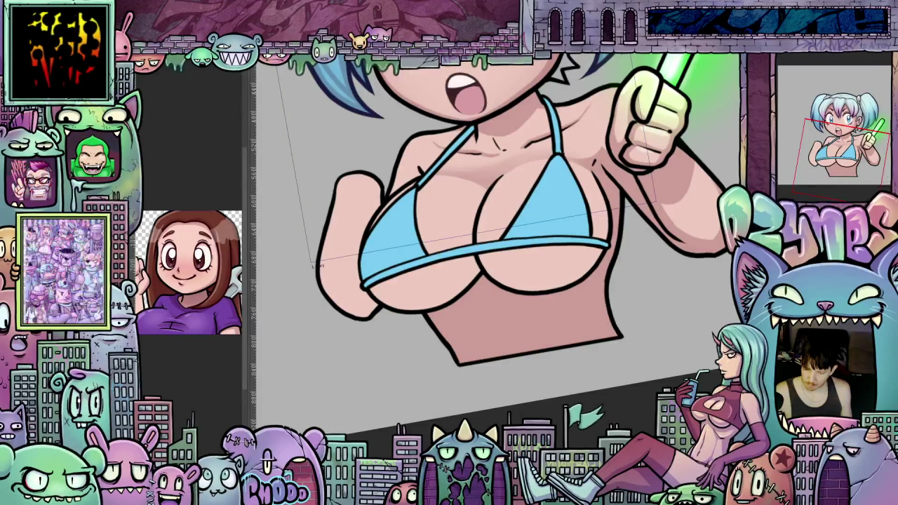
{"action": "key", "text": "ctrl+0"}
{"action": "key", "text": "ctrl+plus"}
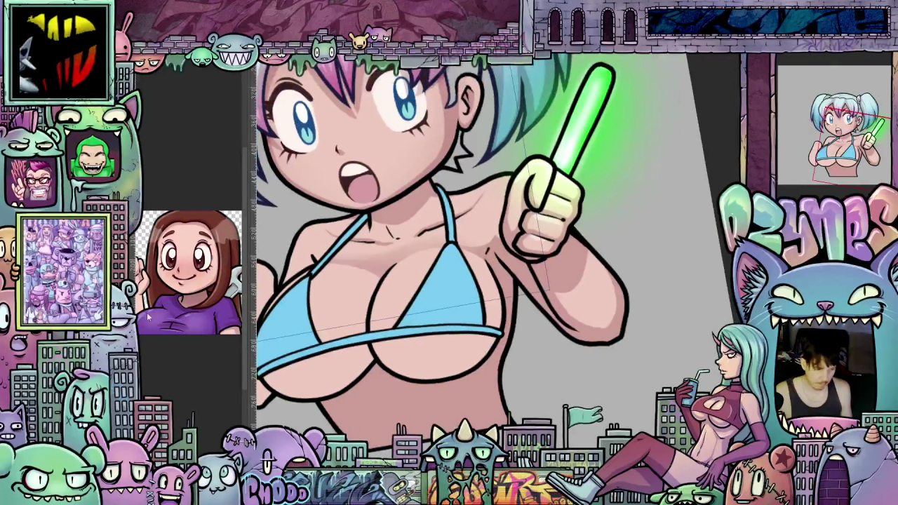
{"action": "scroll", "coordinate": [629, 312], "scroll_direction": "up", "scroll_amount": 2}
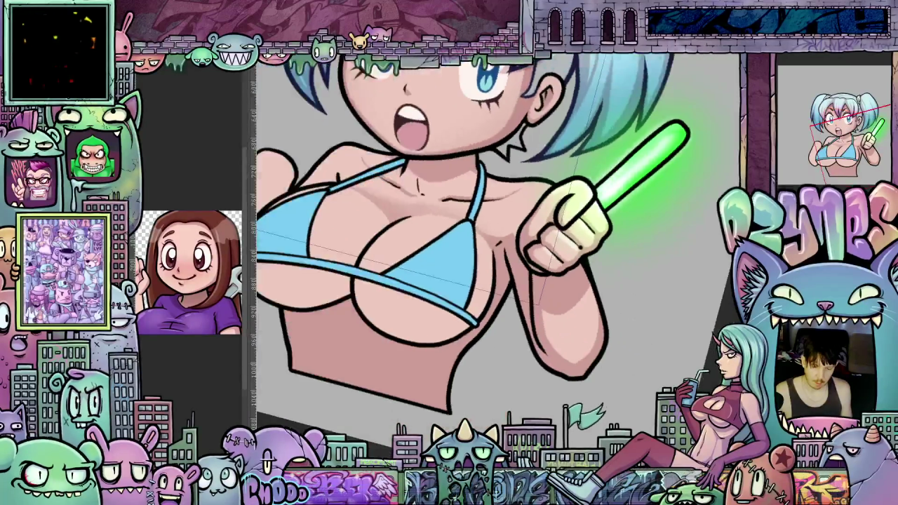
{"action": "scroll", "coordinate": [604, 302], "scroll_direction": "up", "scroll_amount": 2}
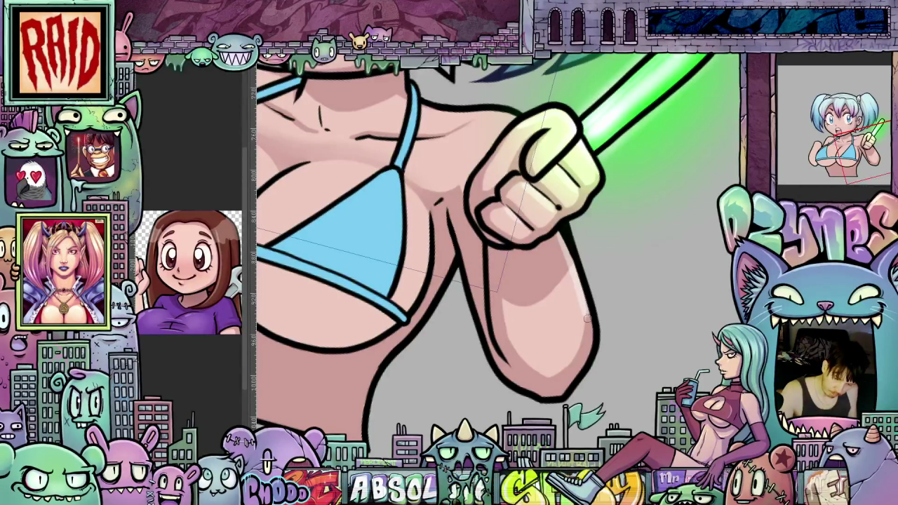
{"action": "scroll", "coordinate": [587, 367], "scroll_direction": "up", "scroll_amount": 3}
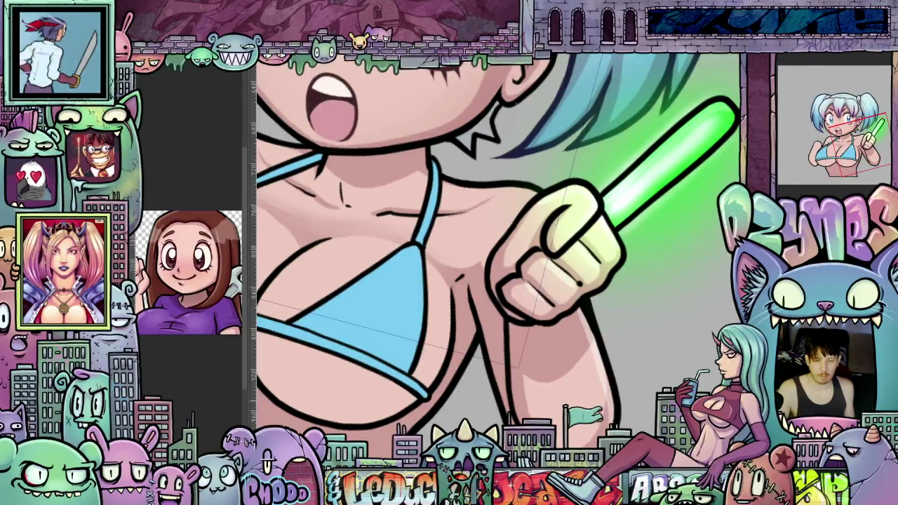
{"action": "scroll", "coordinate": [491, 252], "scroll_direction": "down", "scroll_amount": 1}
{"action": "scroll", "coordinate": [490, 252], "scroll_direction": "down", "scroll_amount": 1}
{"action": "scroll", "coordinate": [491, 253], "scroll_direction": "down", "scroll_amount": 1}
{"action": "scroll", "coordinate": [491, 252], "scroll_direction": "down", "scroll_amount": 1}
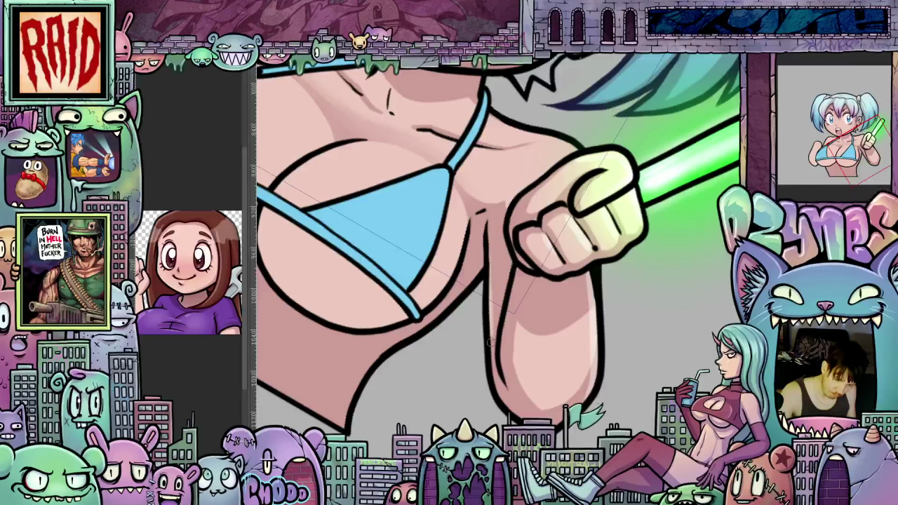
{"action": "scroll", "coordinate": [701, 316], "scroll_direction": "up", "scroll_amount": 2}
{"action": "scroll", "coordinate": [701, 316], "scroll_direction": "up", "scroll_amount": 2}
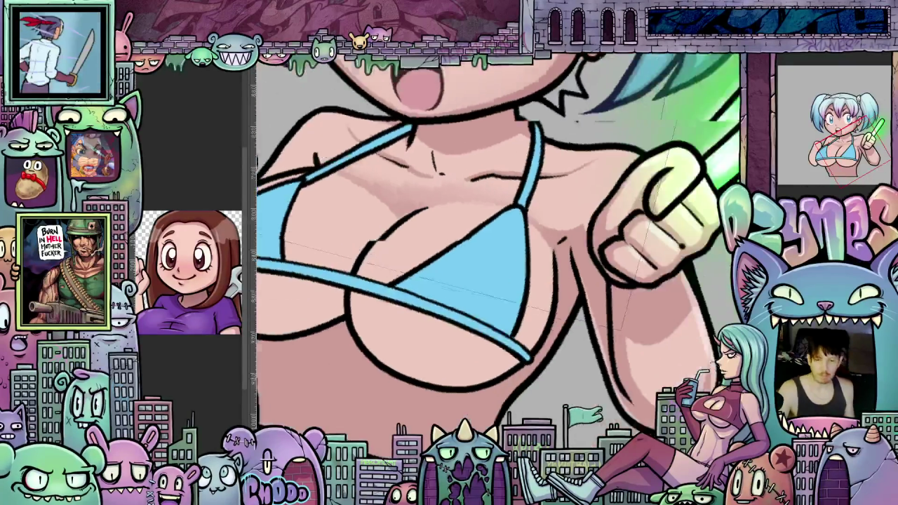
{"action": "scroll", "coordinate": [701, 315], "scroll_direction": "up", "scroll_amount": 2}
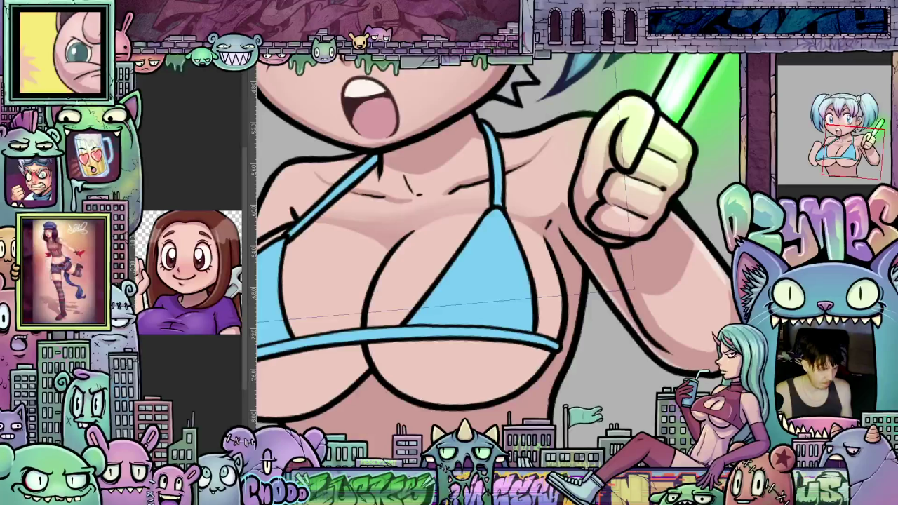
{"action": "left_click_drag", "start_coordinate": [317, 333], "coordinate": [668, 305]}
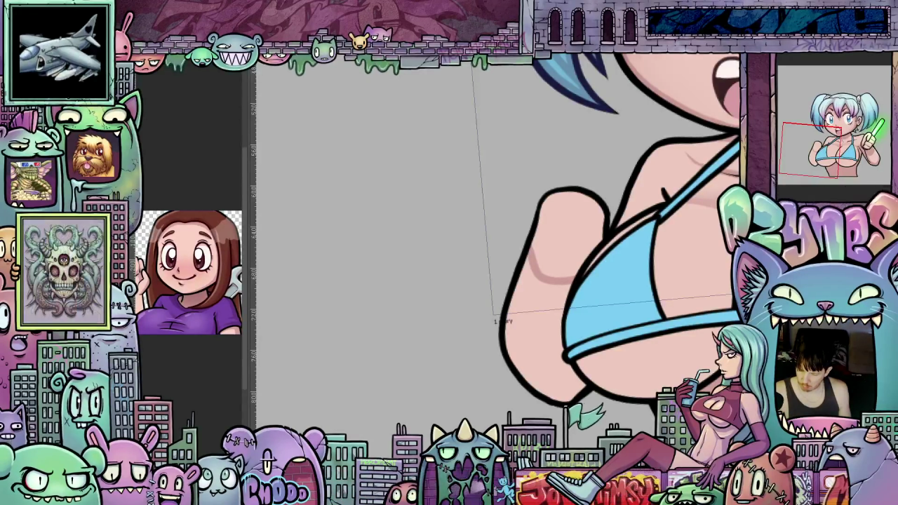
Hide the blue bikini and airbrush darker shadow across the chest skin
{"action": "key", "text": "ctrl+z"}
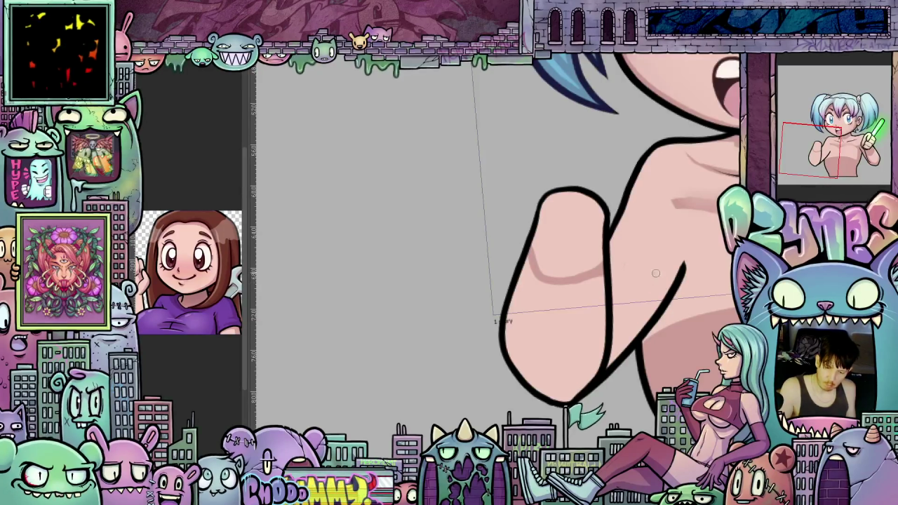
{"action": "mouse_move", "coordinate": [606, 319]}
{"action": "left_mouse_down"}
{"action": "mouse_move", "coordinate": [652, 266]}
{"action": "mouse_move", "coordinate": [608, 319]}
{"action": "mouse_move", "coordinate": [602, 289]}
{"action": "left_mouse_up"}
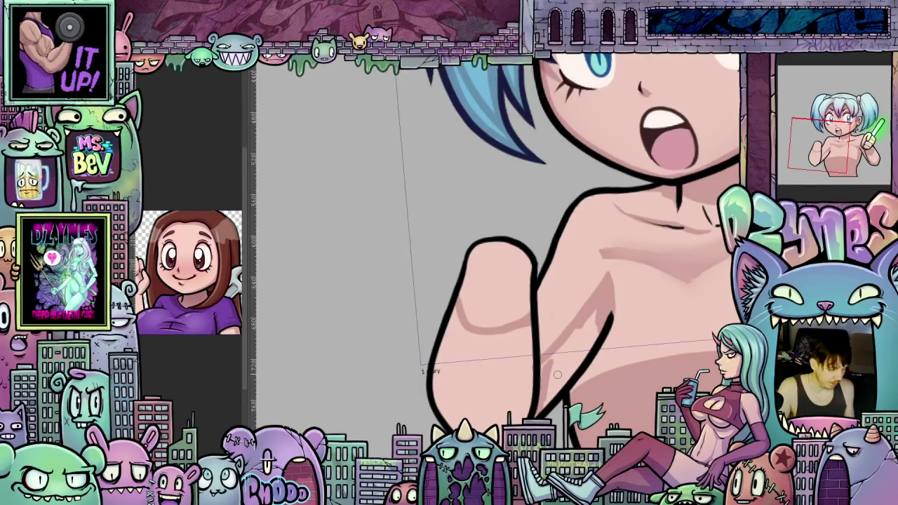
{"action": "left_click_drag", "start_coordinate": [555, 373], "coordinate": [508, 408]}
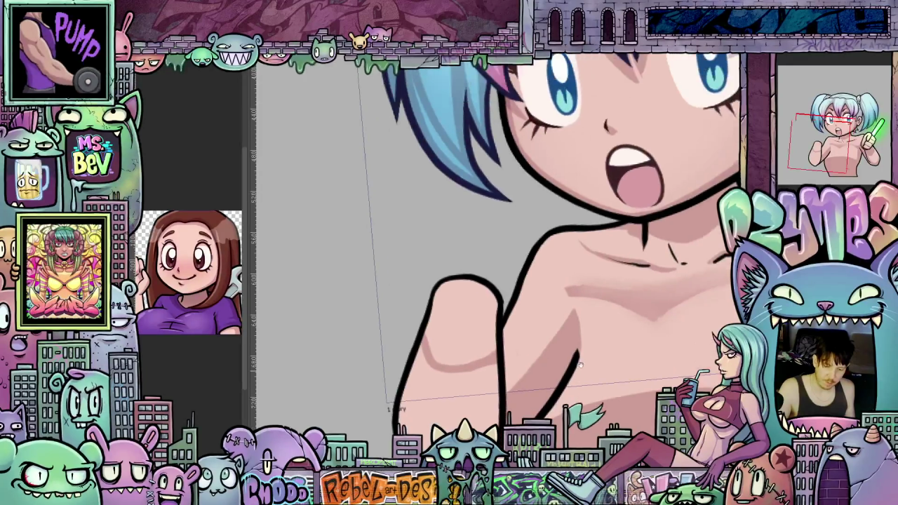
Airbrush darker shadow along the arm's inner side, right side and lower-left edge
{"action": "left_click_drag", "start_coordinate": [578, 371], "coordinate": [621, 308]}
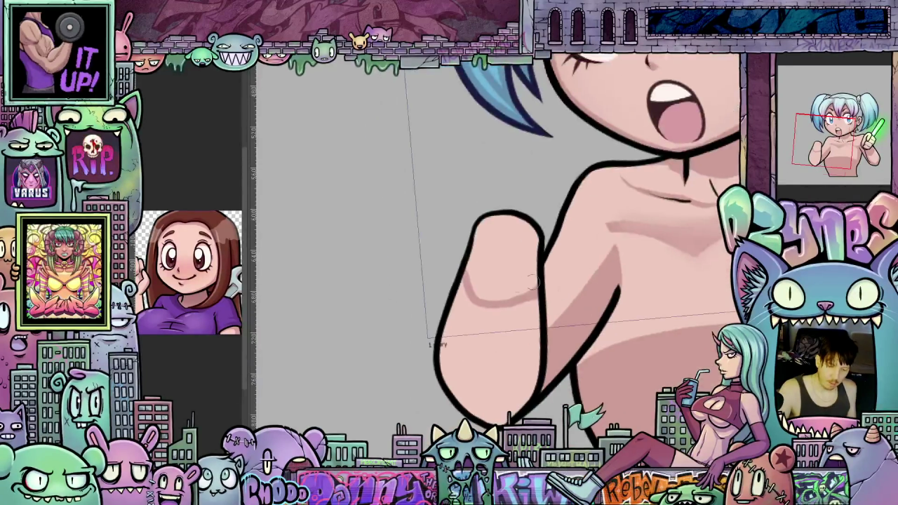
{"action": "left_click_drag", "start_coordinate": [483, 298], "coordinate": [466, 256]}
{"action": "mouse_move", "coordinate": [474, 300]}
{"action": "left_mouse_down"}
{"action": "mouse_move", "coordinate": [477, 231]}
{"action": "mouse_move", "coordinate": [490, 290]}
{"action": "mouse_move", "coordinate": [529, 224]}
{"action": "mouse_move", "coordinate": [503, 263]}
{"action": "mouse_move", "coordinate": [535, 225]}
{"action": "mouse_move", "coordinate": [533, 311]}
{"action": "left_mouse_up"}
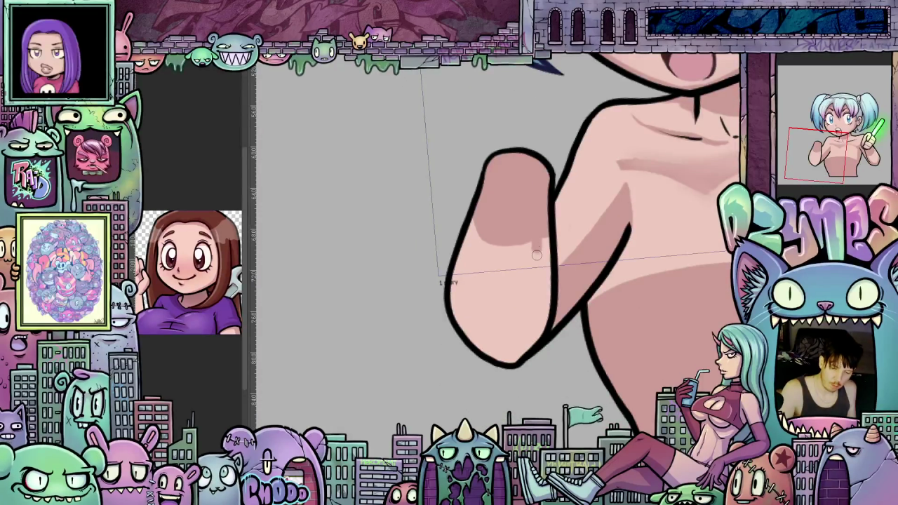
{"action": "left_click_drag", "start_coordinate": [510, 347], "coordinate": [479, 360]}
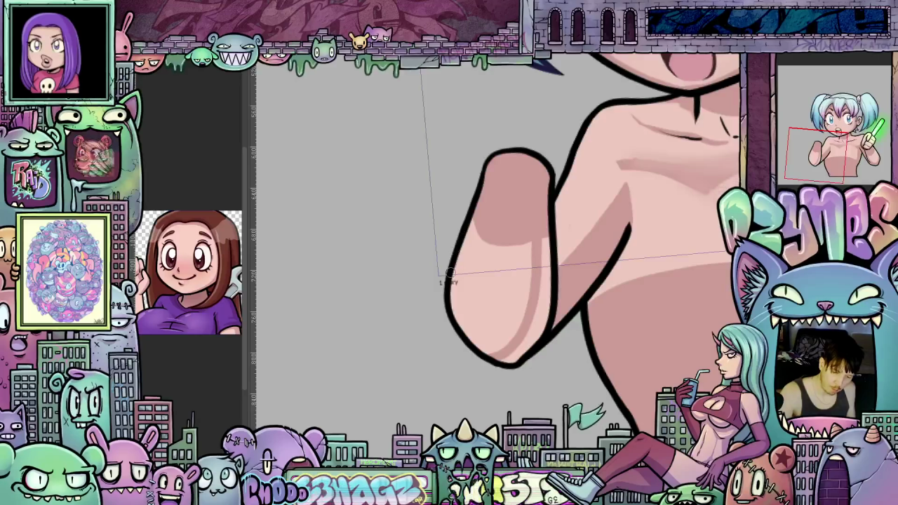
{"action": "left_click_drag", "start_coordinate": [452, 308], "coordinate": [491, 361]}
{"action": "left_click_drag", "start_coordinate": [449, 294], "coordinate": [506, 361]}
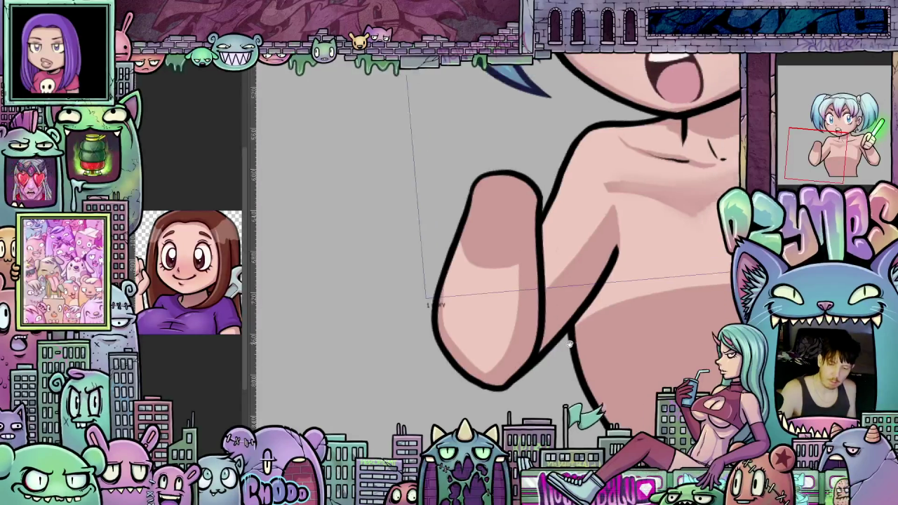
{"action": "left_click_drag", "start_coordinate": [542, 303], "coordinate": [511, 334]}
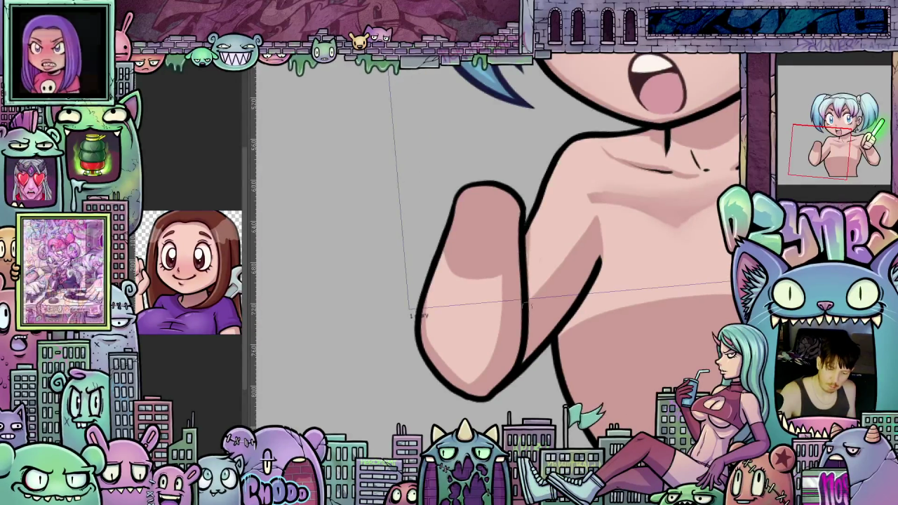